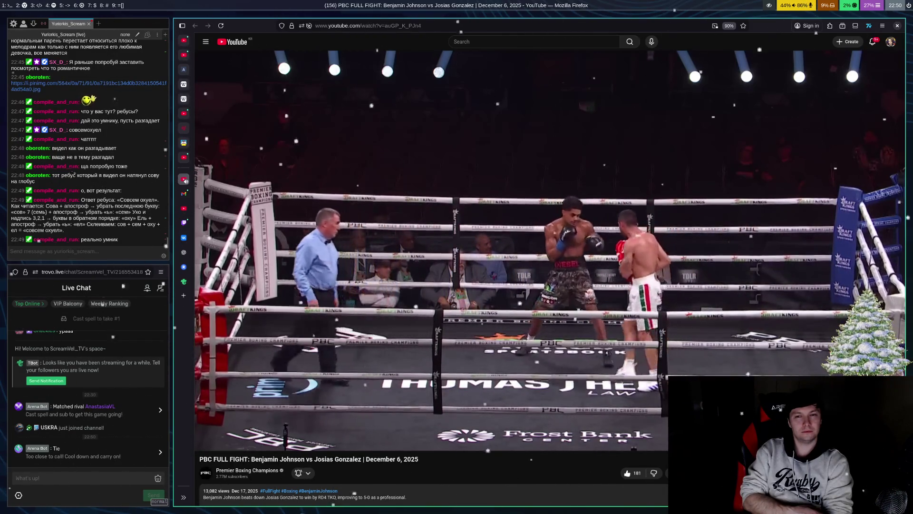
Step: Pause and resume the boxing fight video, leaving it paused around 10:43
{"action": "key", "text": "space"}
{"action": "key", "text": "space"}
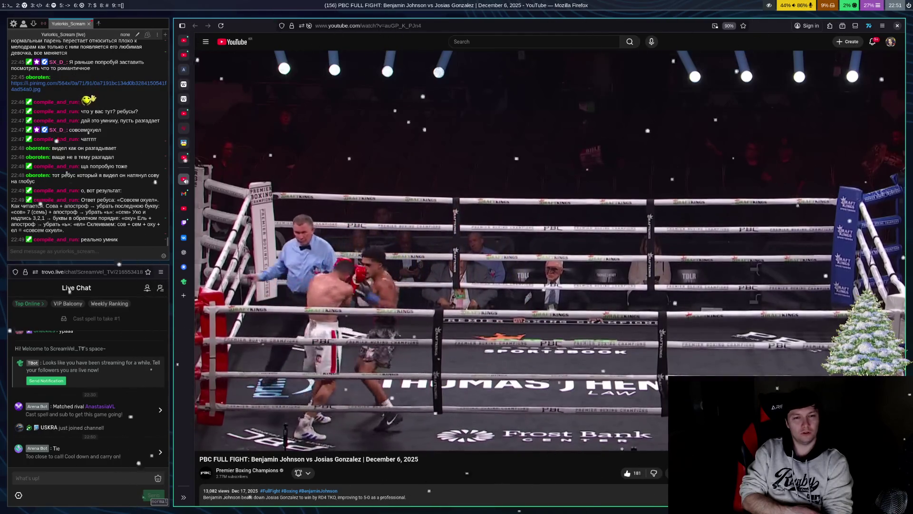
{"action": "key", "text": "space"}
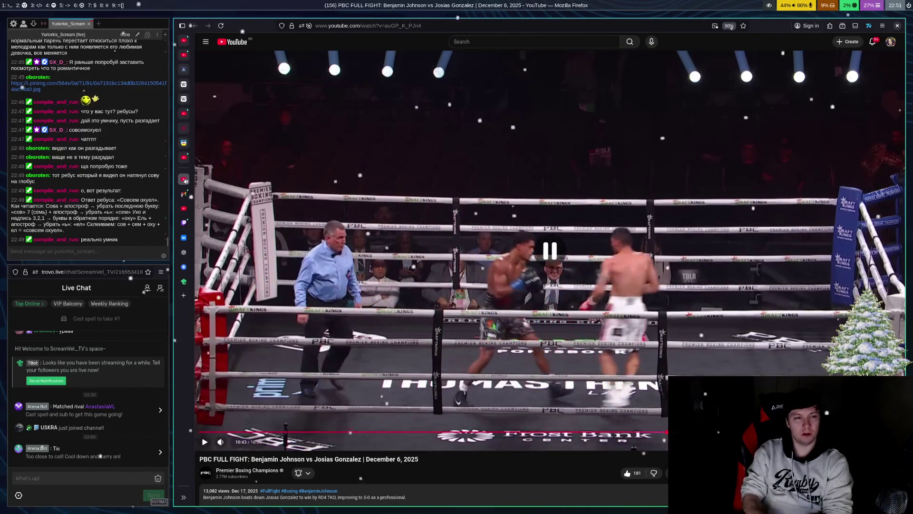
Step: Rewind five seconds, replay and pause the exchange, then rewind again before the knockdown
{"action": "key", "text": "Left"}
{"action": "key", "text": "space"}
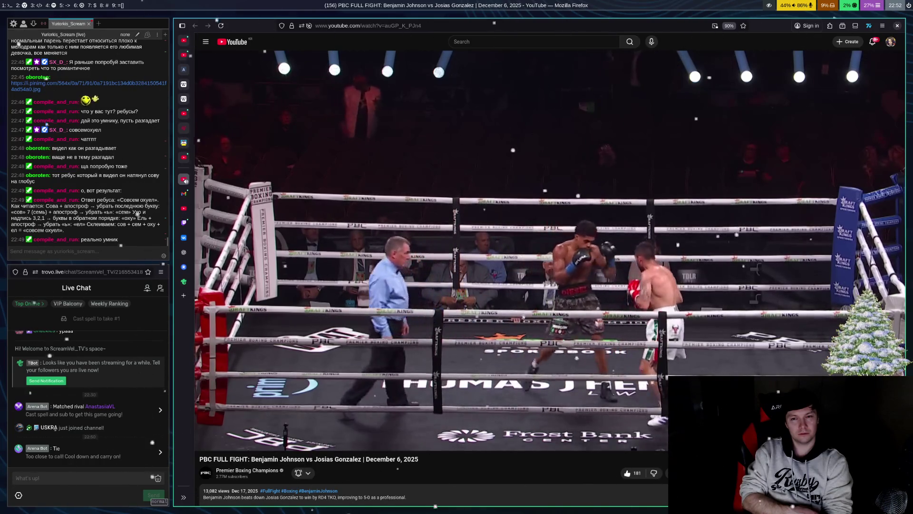
{"action": "key", "text": "space"}
{"action": "key", "text": "space"}
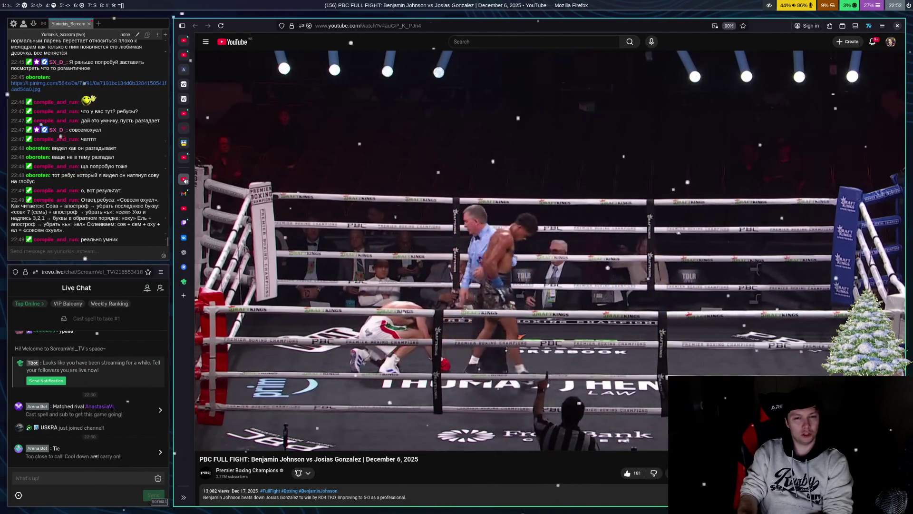
{"action": "key", "text": "Left"}
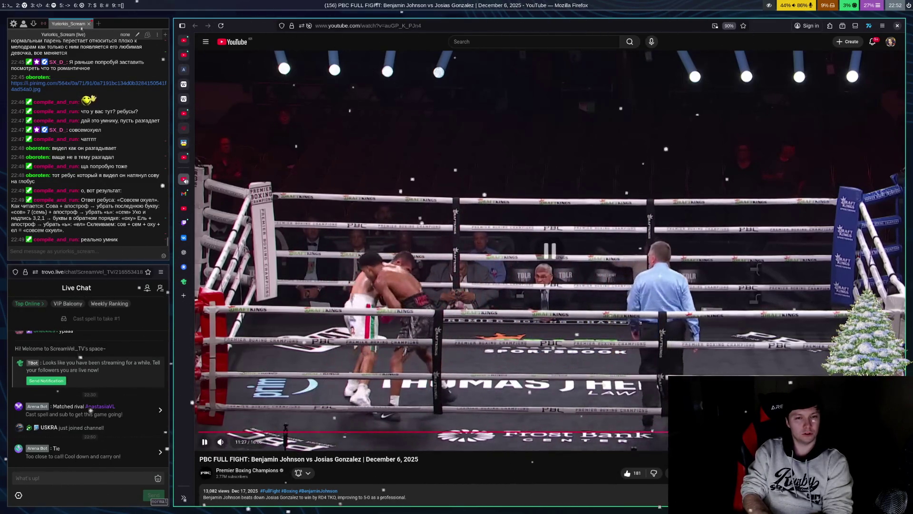
Step: Resume the fight, rewind five seconds, and keep it playing past 12:40
{"action": "key", "text": "space"}
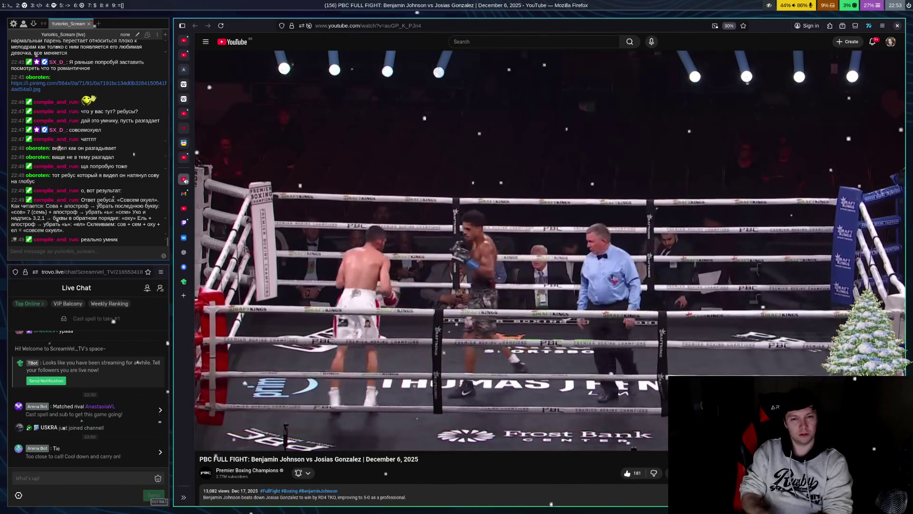
{"action": "key", "text": "Left"}
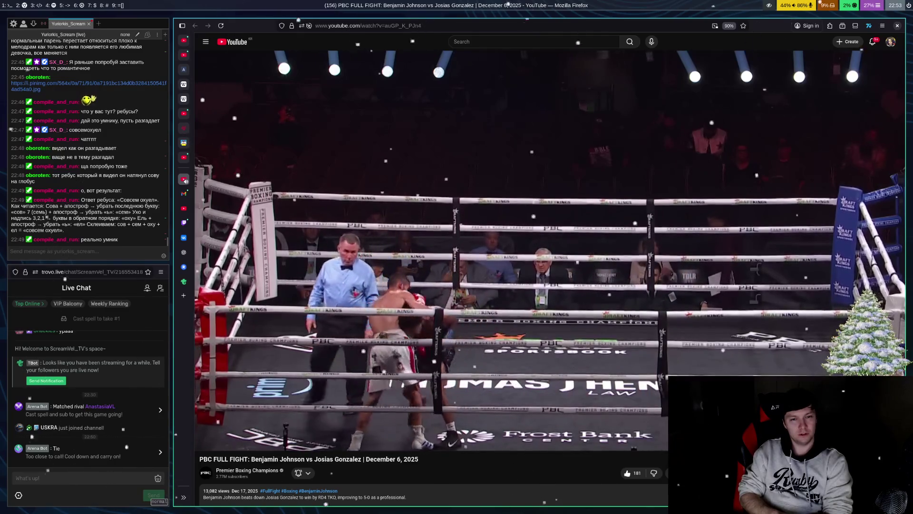
{"action": "key", "text": "space"}
{"action": "key", "text": "space"}
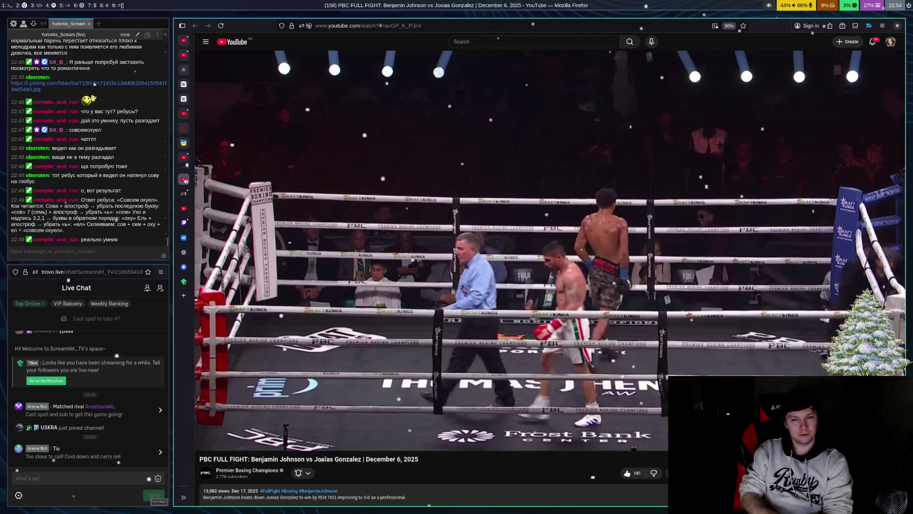
{"action": "key", "text": "space"}
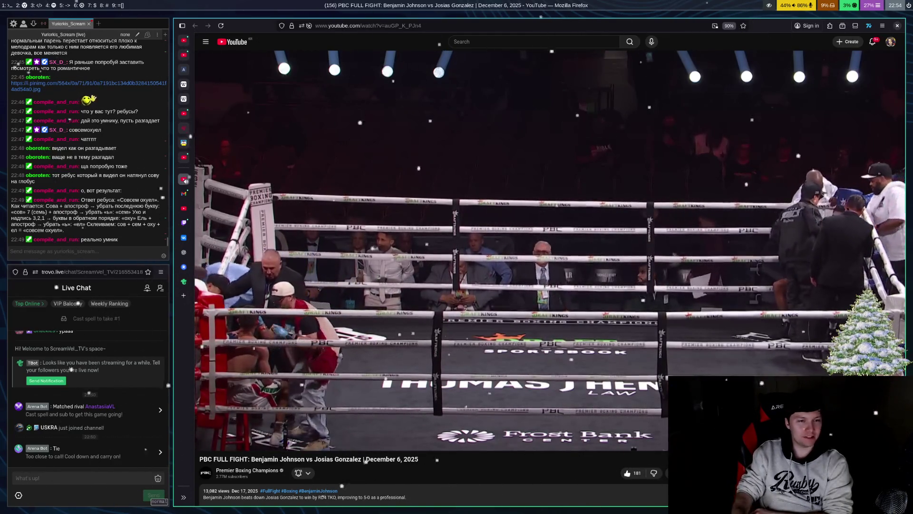
Step: Seek five seconds back and forward around the stoppage to rewatch the referee waving it off
{"action": "key", "text": "Left"}
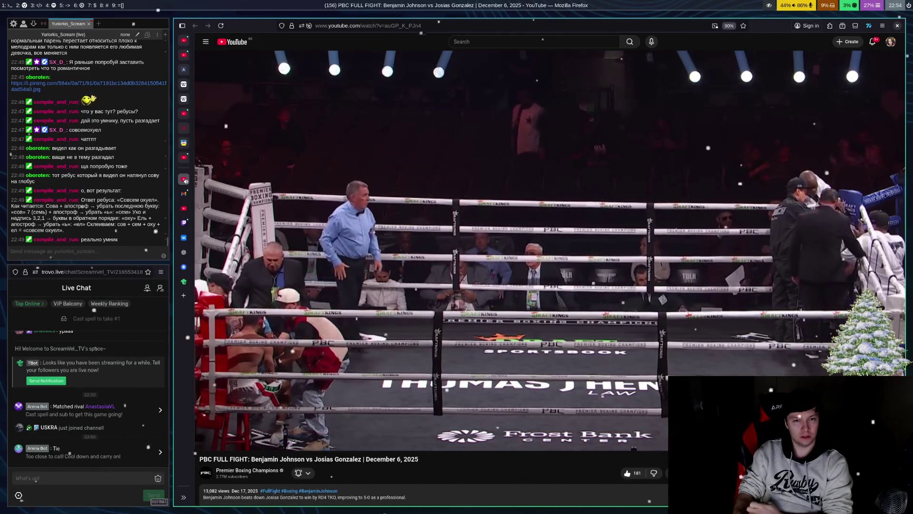
{"action": "key", "text": "Right"}
{"action": "key", "text": "Right"}
{"action": "key", "text": "Right"}
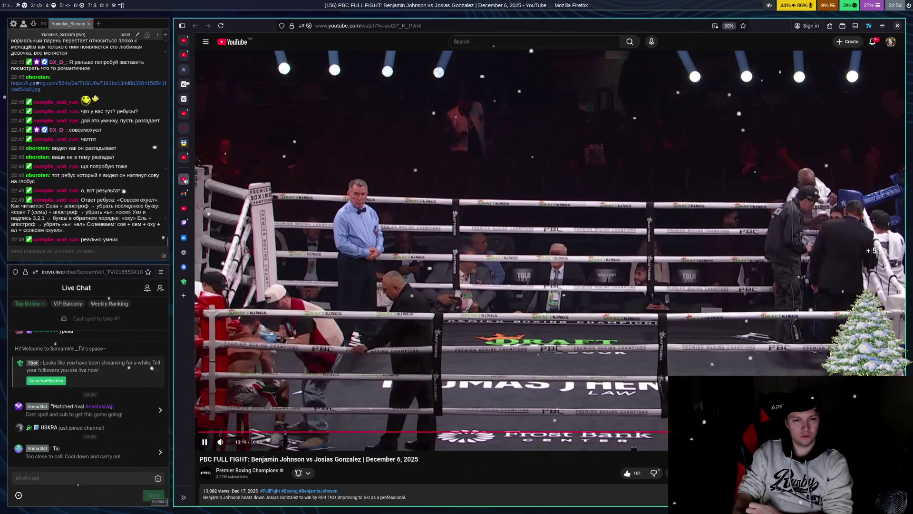
{"action": "key", "text": "Right"}
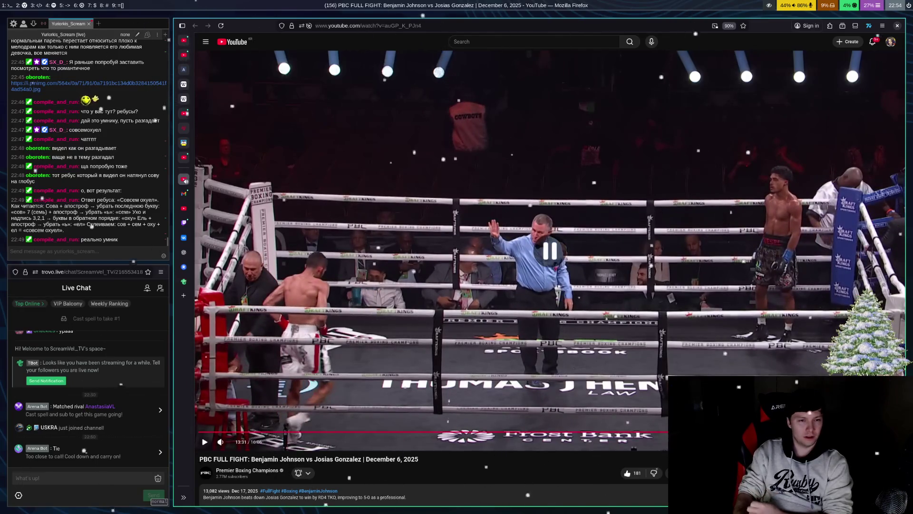
{"action": "key", "text": "space"}
{"action": "key", "text": "Left"}
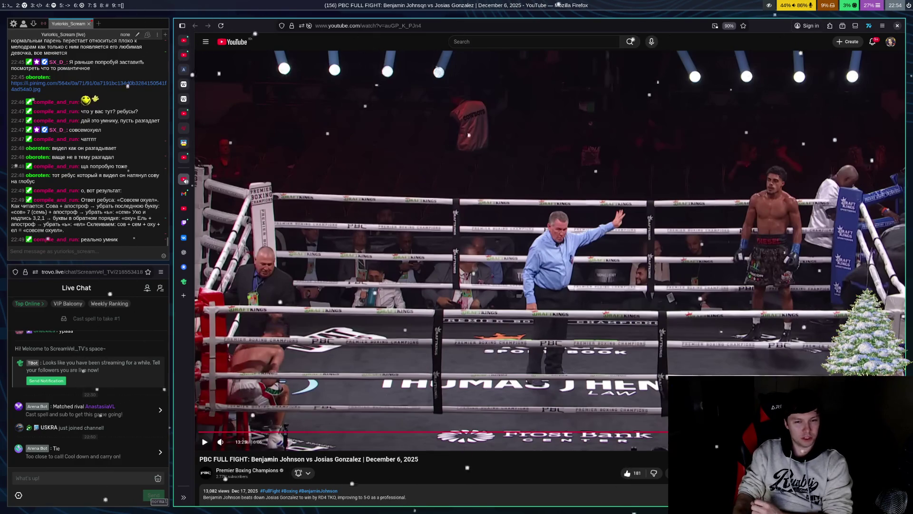
{"action": "key", "text": "Left"}
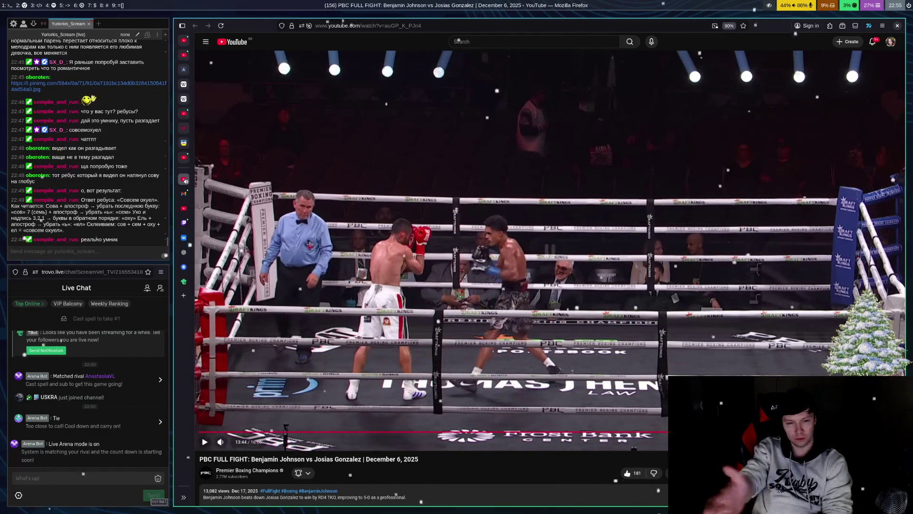
{"action": "key", "text": "space"}
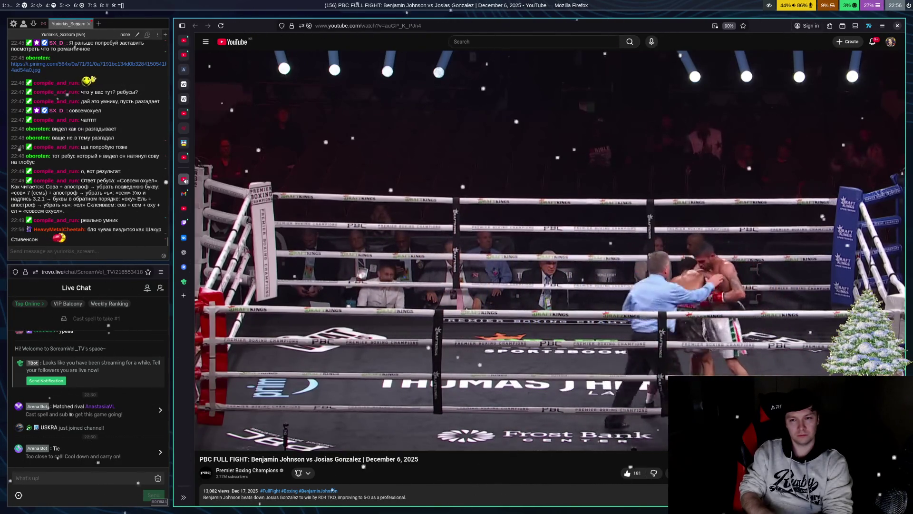
Step: Pause and resume the fight video, ending paused at about 15:36 of 16:06
{"action": "key", "text": "space"}
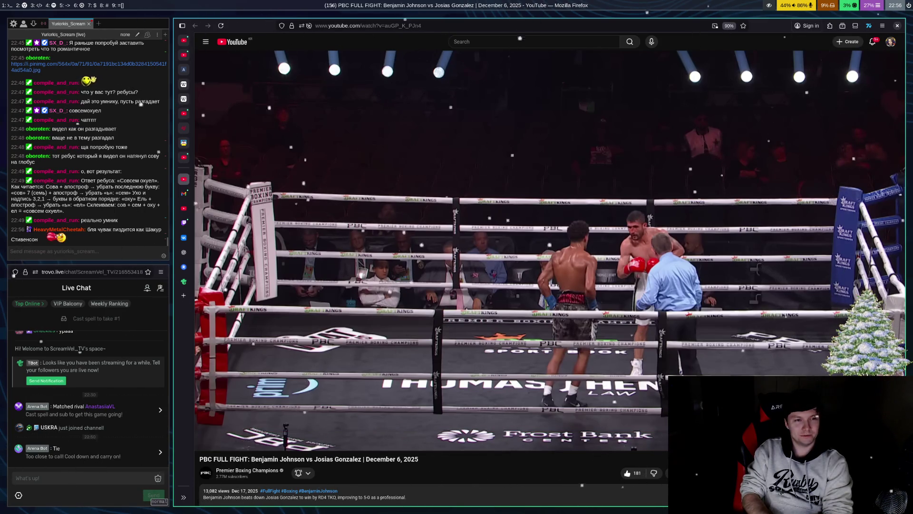
{"action": "key", "text": "space"}
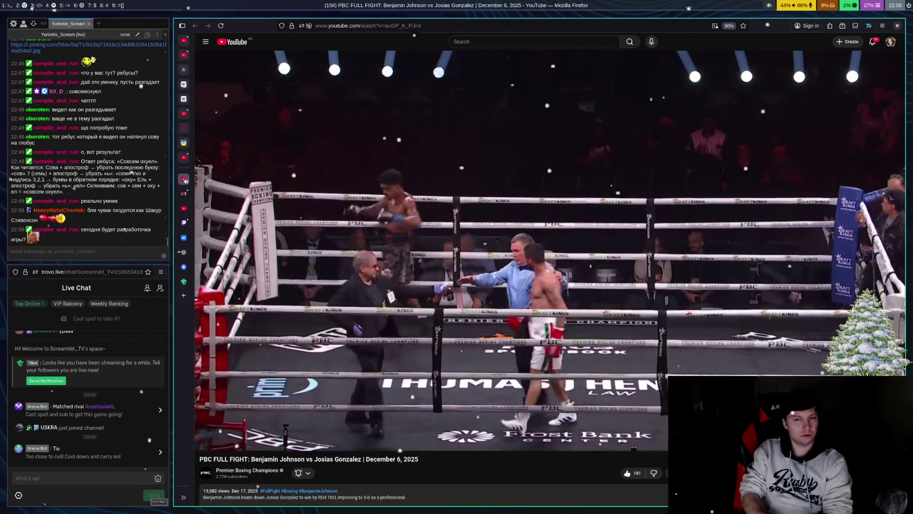
{"action": "key", "text": "space"}
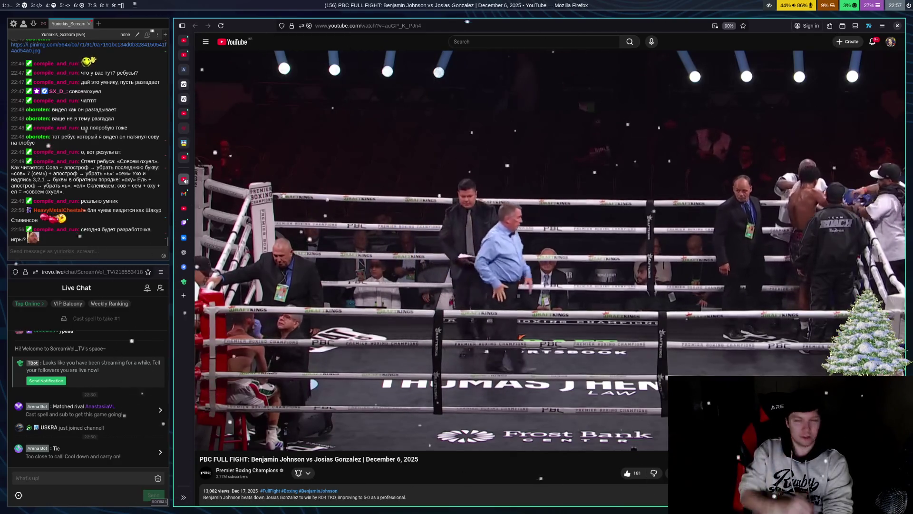
{"action": "key", "text": "space"}
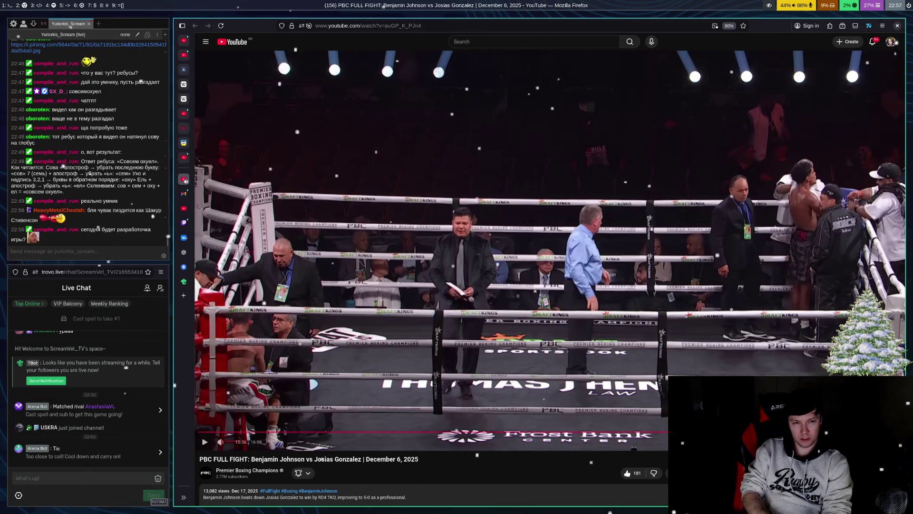
Step: Resume and skip ahead through the fight to its end screen, then close the YouTube tab
{"action": "key", "text": "space"}
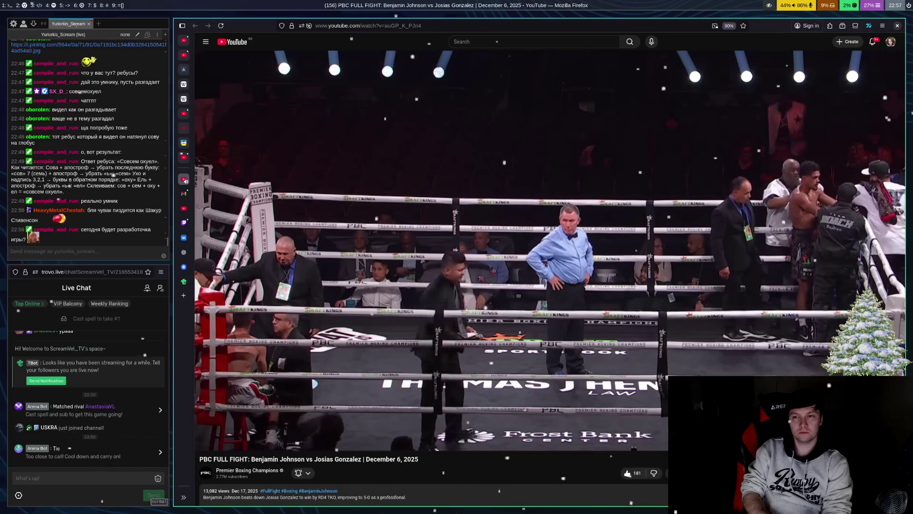
{"action": "key", "text": "l"}
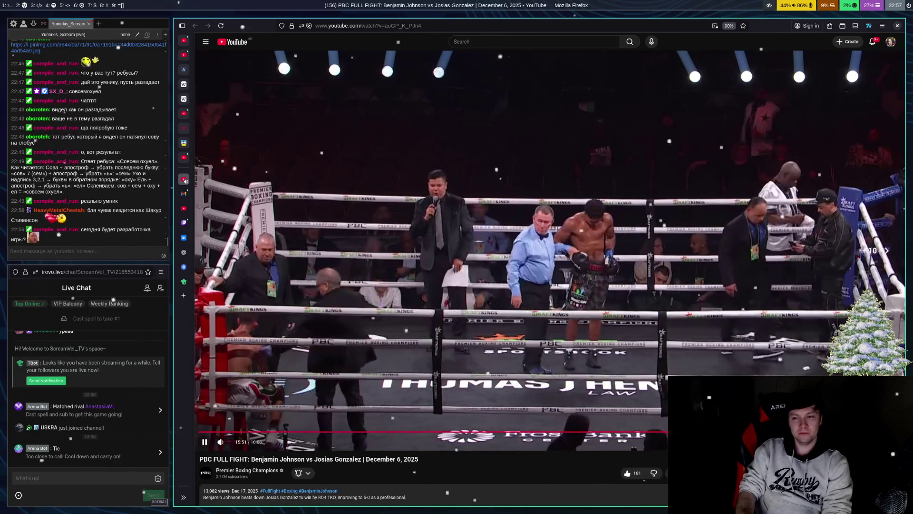
{"action": "key", "text": "Right"}
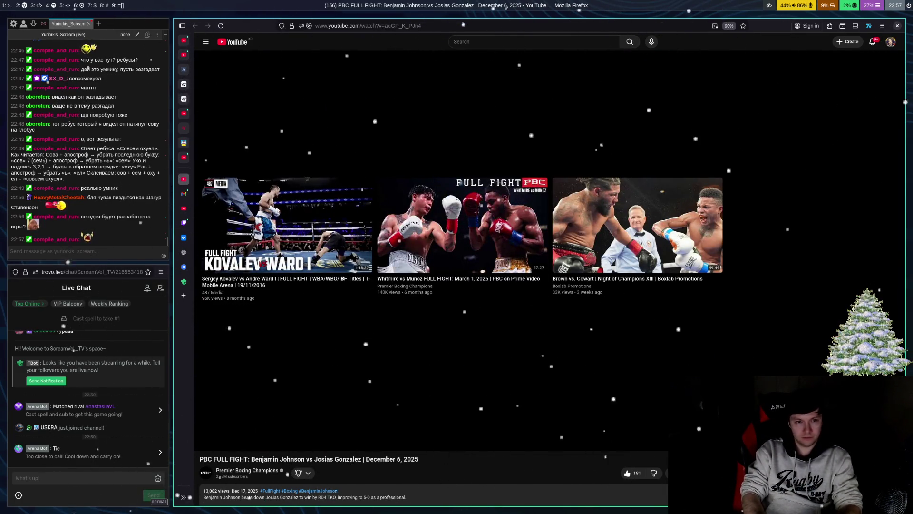
{"action": "key", "text": "ctrl+w"}
Step: Open the Google homepage in a new browser tab
{"action": "key", "text": "t"}
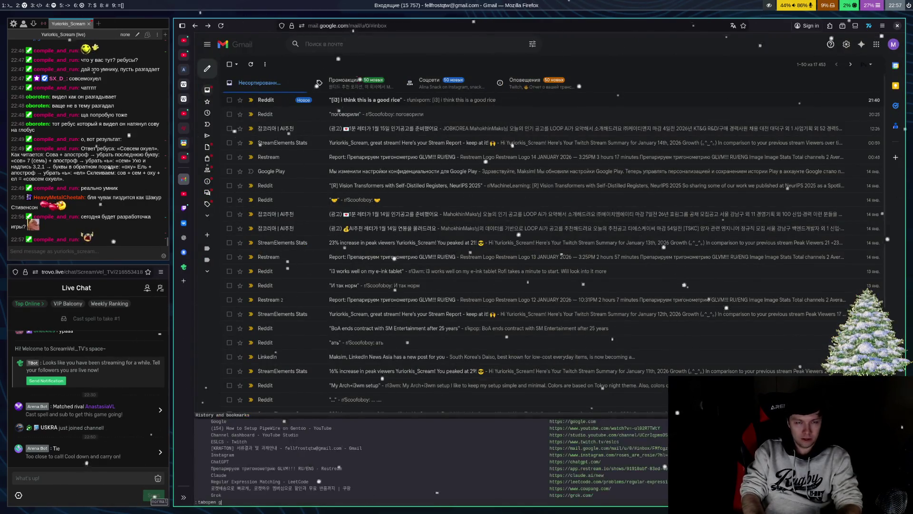
{"action": "key", "text": "Return"}
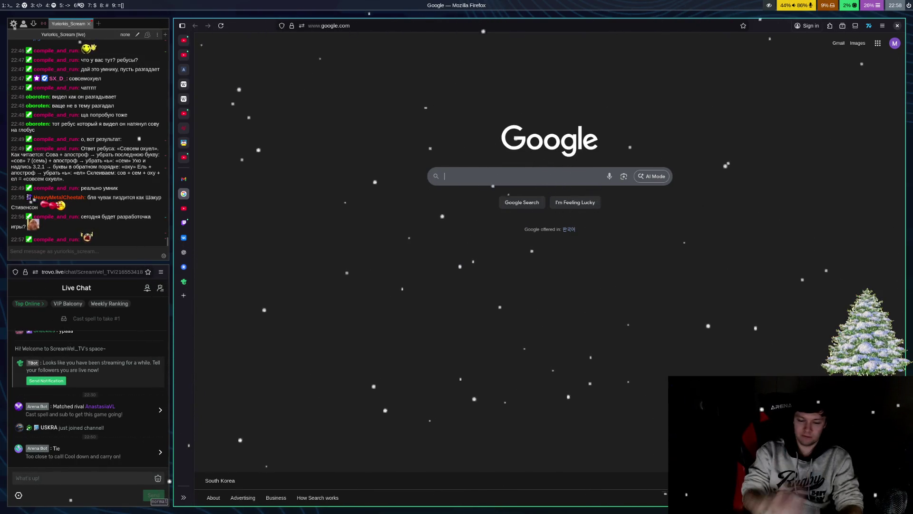
Step: Search Google for 'geogebra' and open the geogebra.org homepage result
{"action": "type", "text": "geogbn"}
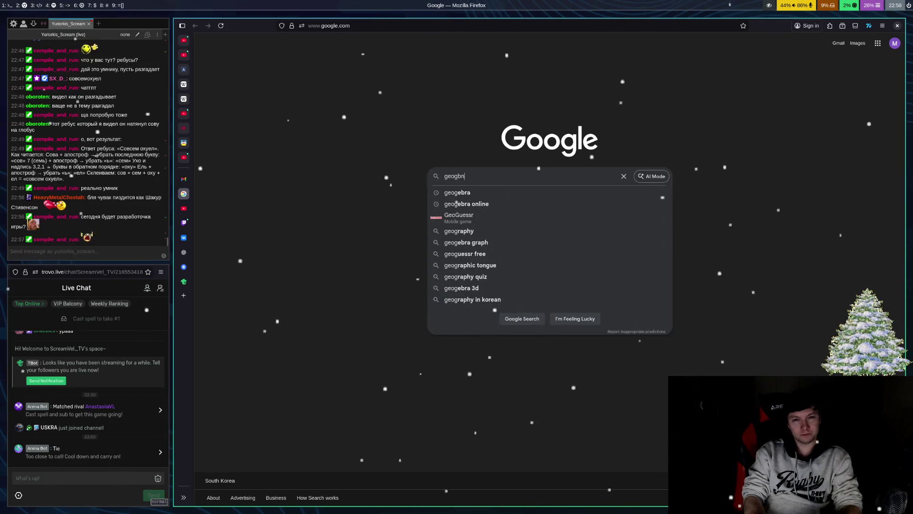
{"action": "key", "text": "BackSpace"}
{"action": "key", "text": "Return"}
{"action": "key", "text": "f"}
{"action": "key", "text": "h"}
{"action": "key", "text": "a"}
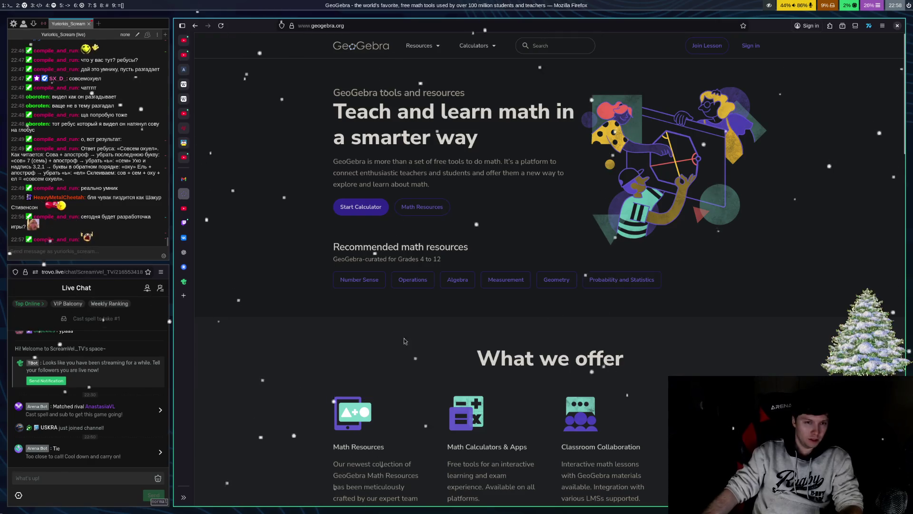
Step: Launch the graphing calculator and zoom the grid to roughly -1.2 to 1.8 around the origin
{"action": "left_click", "coordinate": [364, 209]}
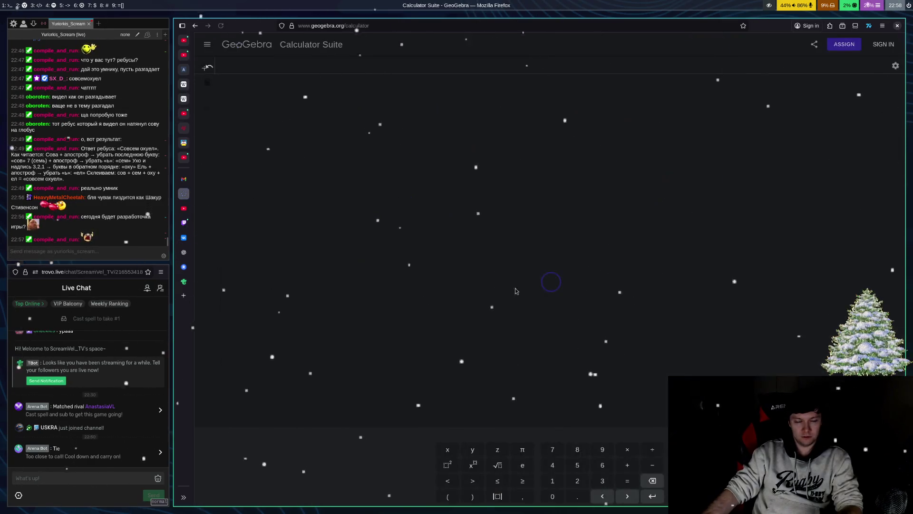
{"action": "scroll", "coordinate": [566, 283], "scroll_direction": "up", "scroll_amount": 10}
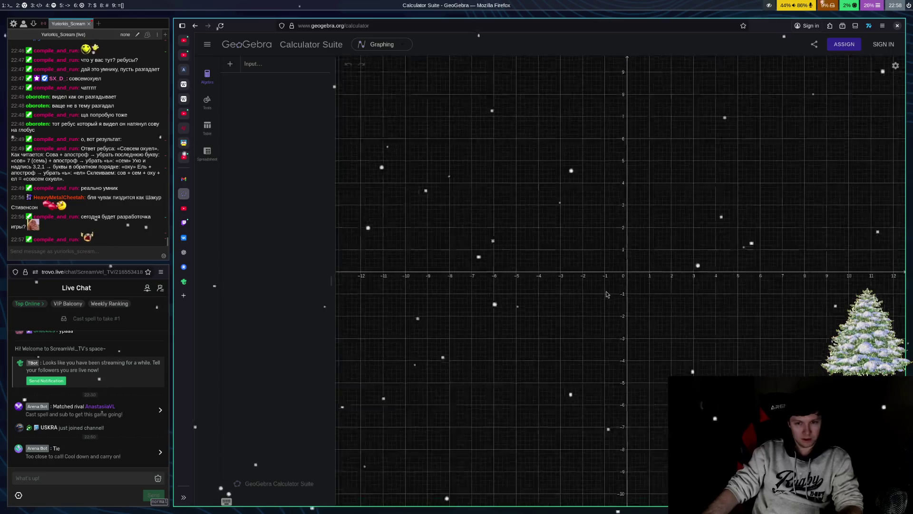
{"action": "scroll", "coordinate": [671, 277], "scroll_direction": "up", "scroll_amount": 5}
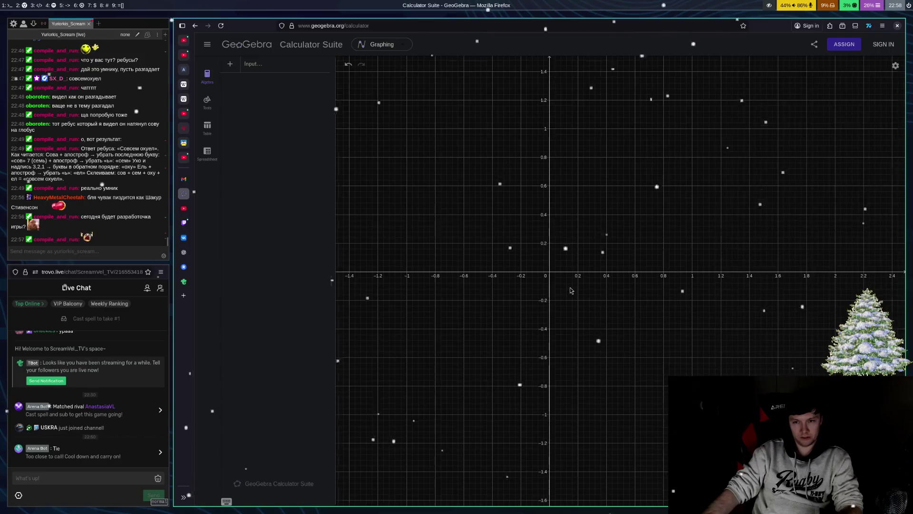
{"action": "scroll", "coordinate": [570, 290], "scroll_direction": "up", "scroll_amount": 3}
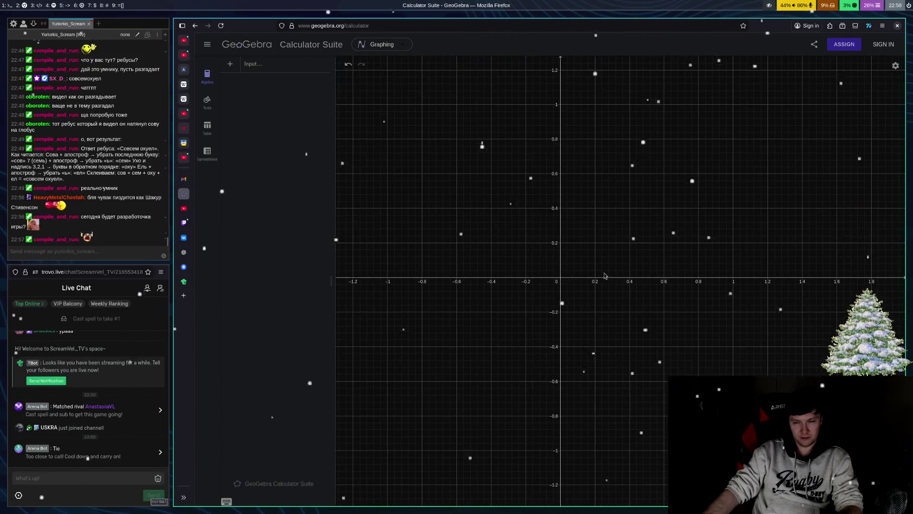
Step: Draw a unit circle centred at the origin passing through (1, 0)
{"action": "left_click", "coordinate": [207, 110]}
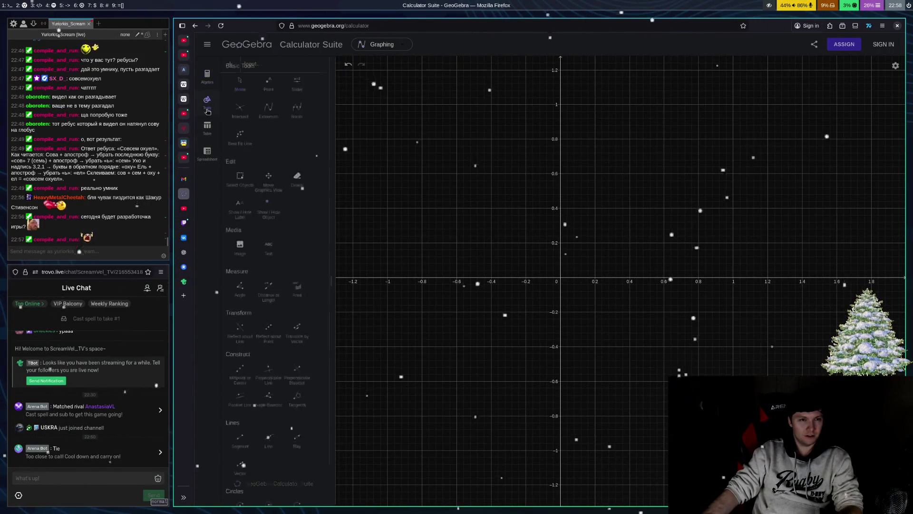
{"action": "scroll", "coordinate": [267, 333], "scroll_direction": "down", "scroll_amount": 2}
{"action": "left_click", "coordinate": [240, 466]}
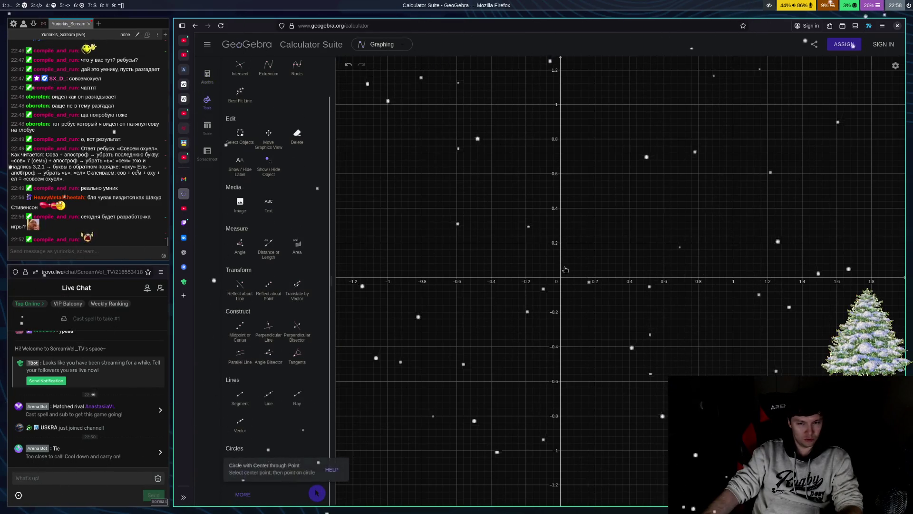
{"action": "left_click", "coordinate": [560, 277]}
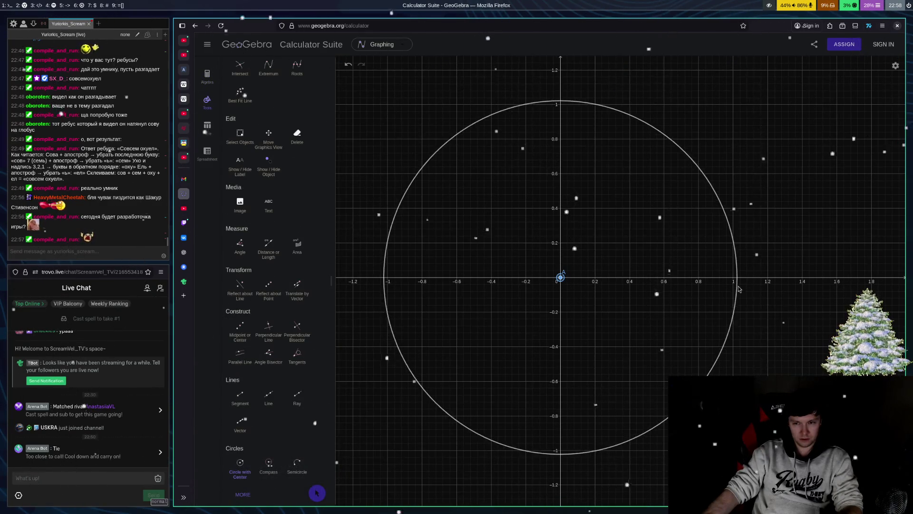
{"action": "left_click", "coordinate": [733, 285]}
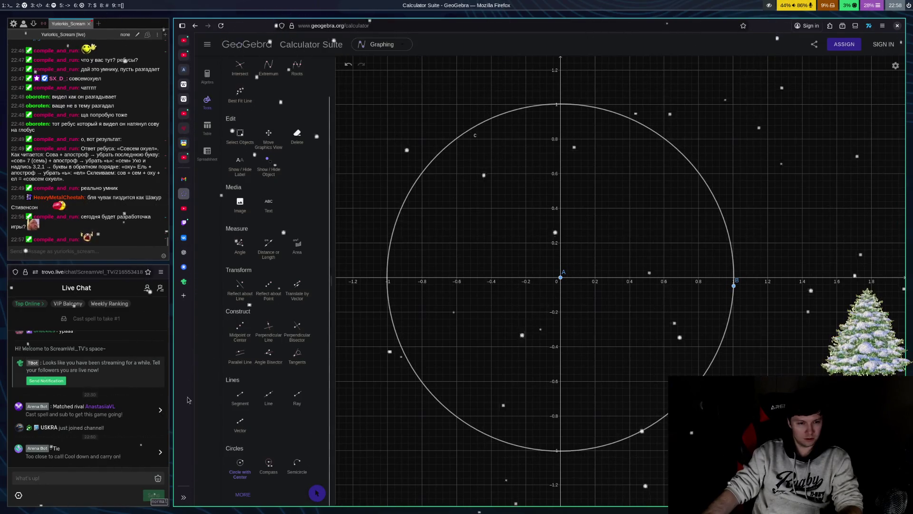
Step: Draw vector u from the origin to C and vector v from C down to D on the x-axis, then centre a new circle on the origin
{"action": "left_click", "coordinate": [241, 420]}
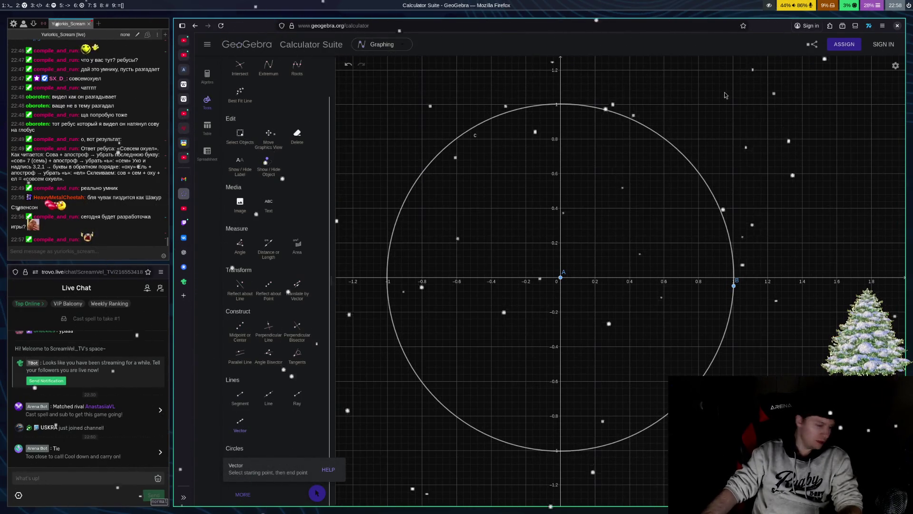
{"action": "left_click", "coordinate": [561, 277]}
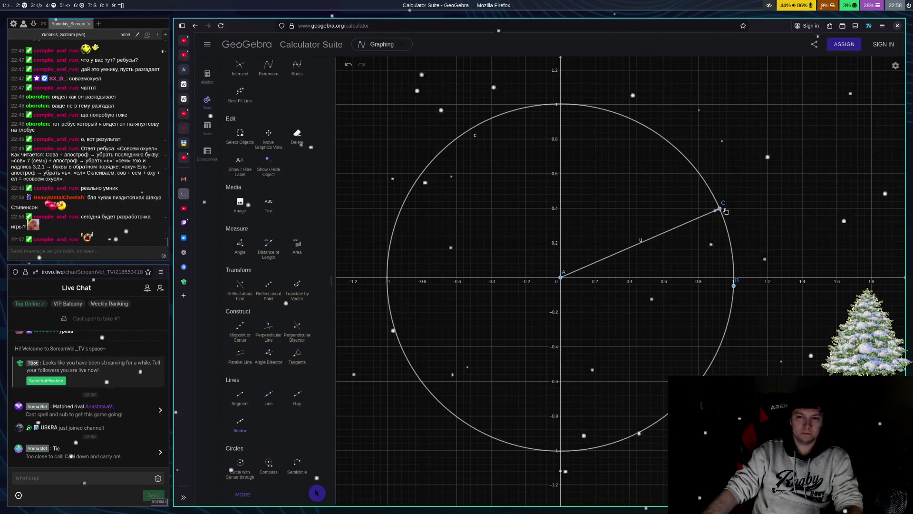
{"action": "left_click", "coordinate": [722, 213]}
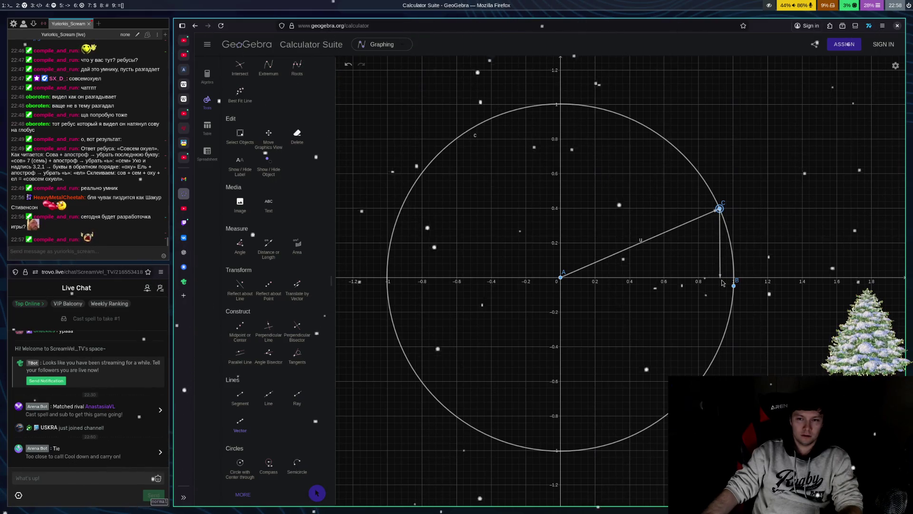
{"action": "left_click", "coordinate": [721, 280]}
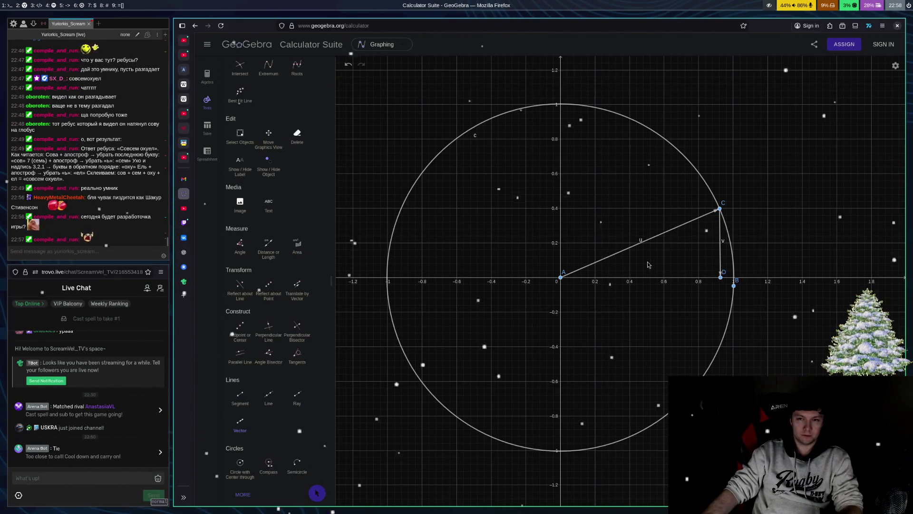
{"action": "left_click", "coordinate": [240, 464]}
{"action": "left_click", "coordinate": [561, 277]}
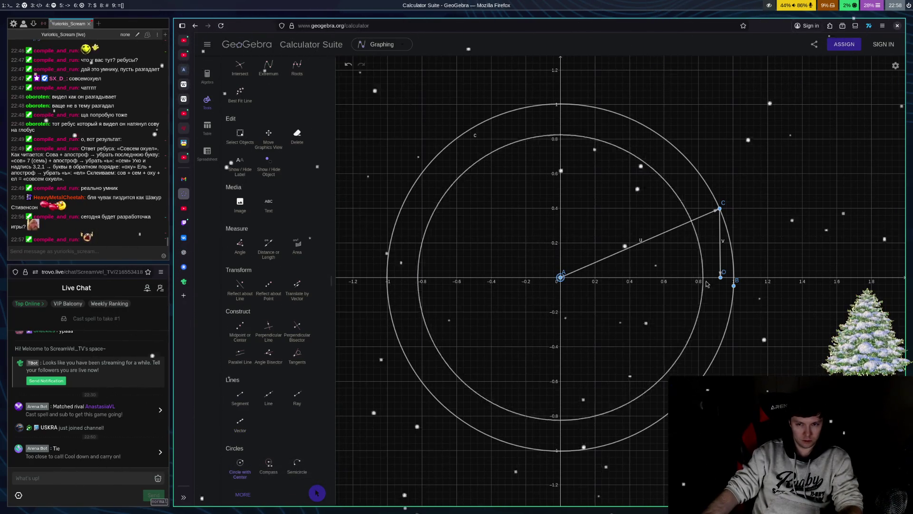
Step: Fix the second circle at radius about 0.93, then draw vectors A→E, E→F on the x-axis, and C→G
{"action": "left_click", "coordinate": [720, 278]}
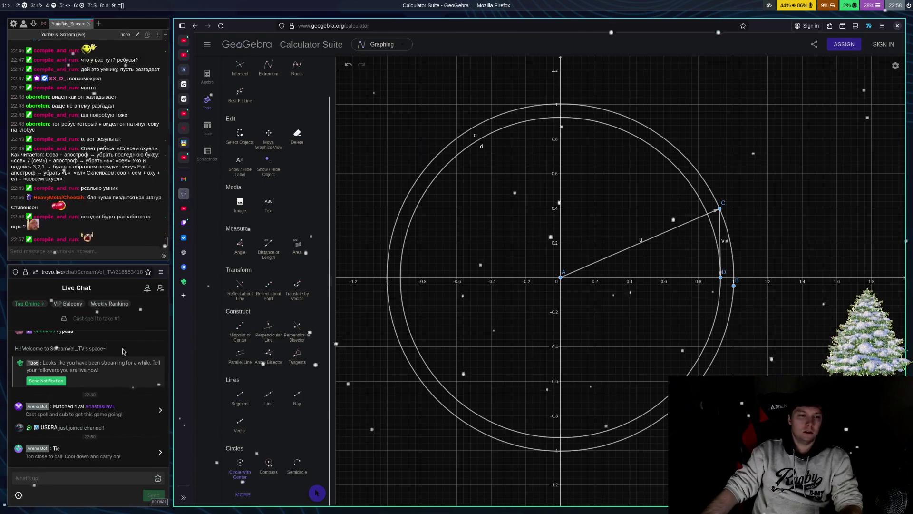
{"action": "left_click", "coordinate": [240, 420]}
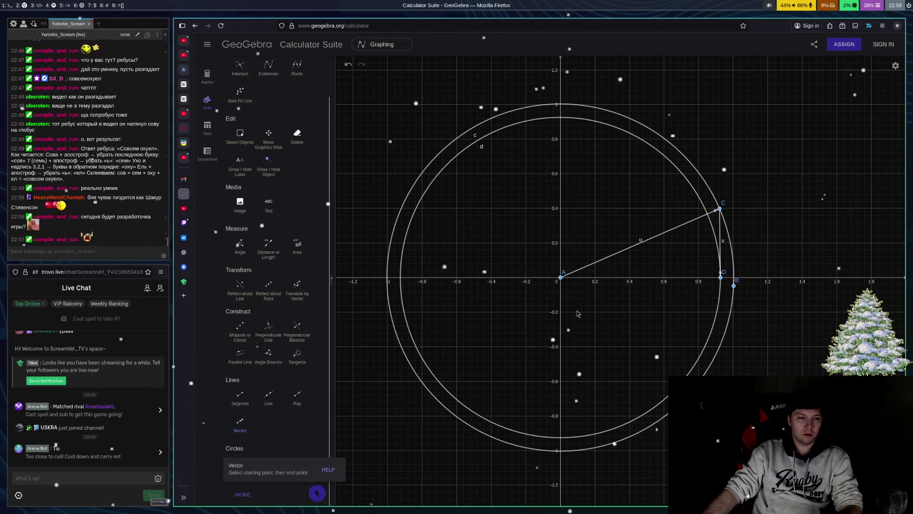
{"action": "left_click", "coordinate": [562, 279]}
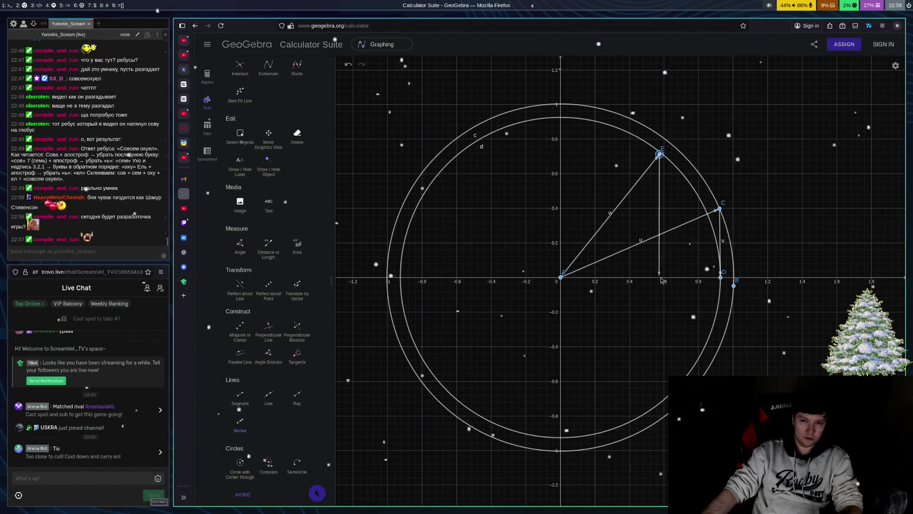
{"action": "left_click", "coordinate": [660, 284]}
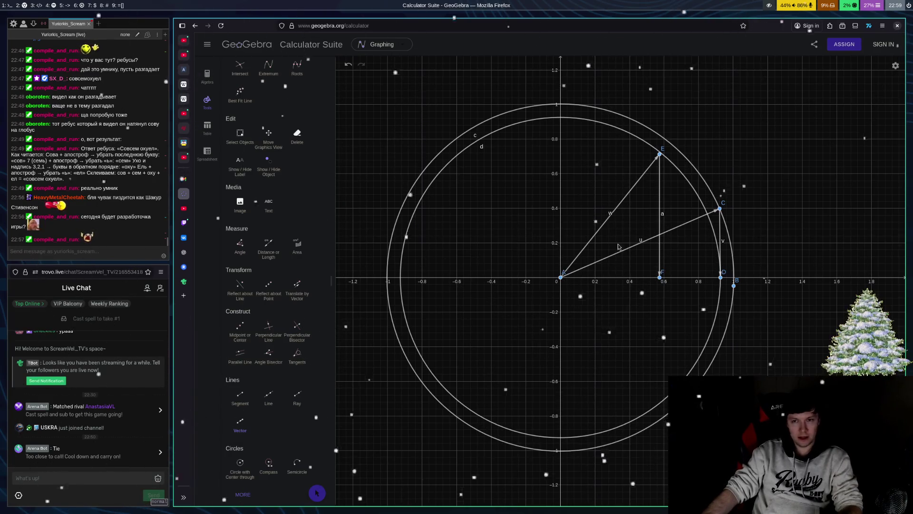
{"action": "left_click", "coordinate": [720, 208]}
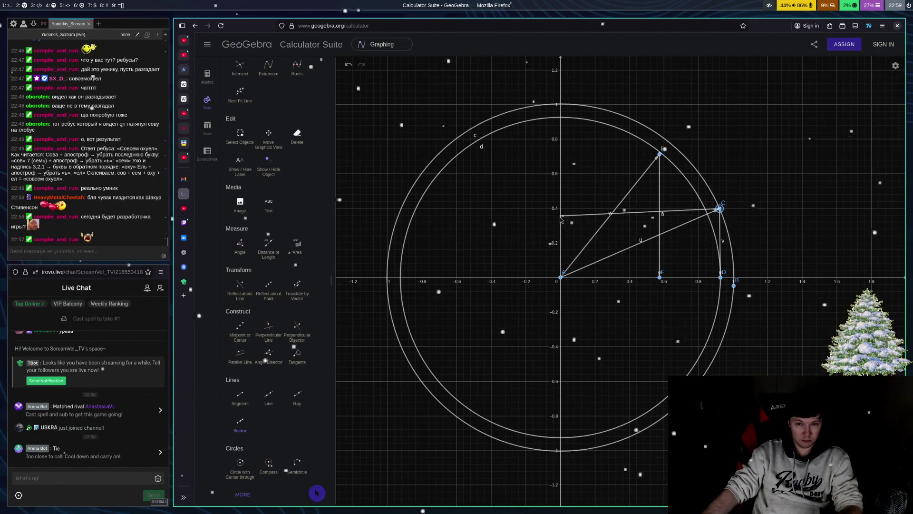
{"action": "left_click", "coordinate": [562, 210]}
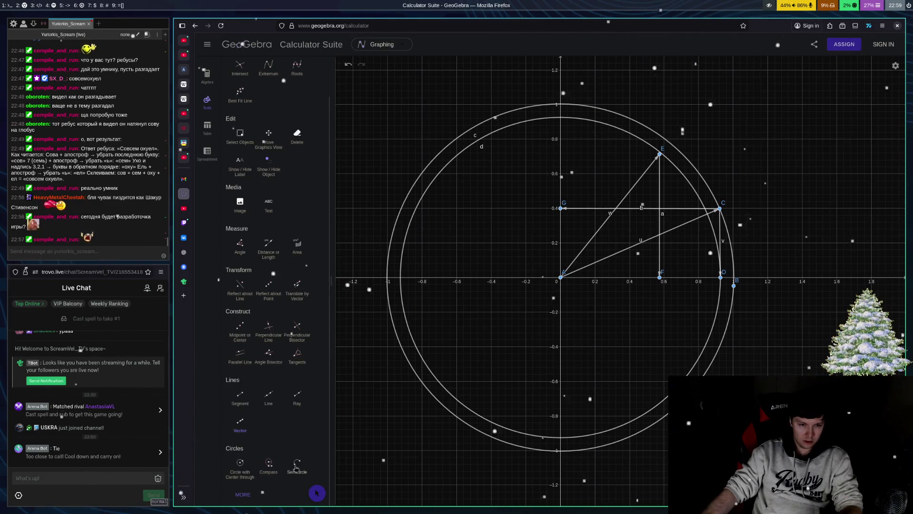
Step: Draw a circle centred on A through G, plus radius vector A→I dropped to J on the x-axis
{"action": "left_click", "coordinate": [243, 470]}
{"action": "left_click", "coordinate": [563, 278]}
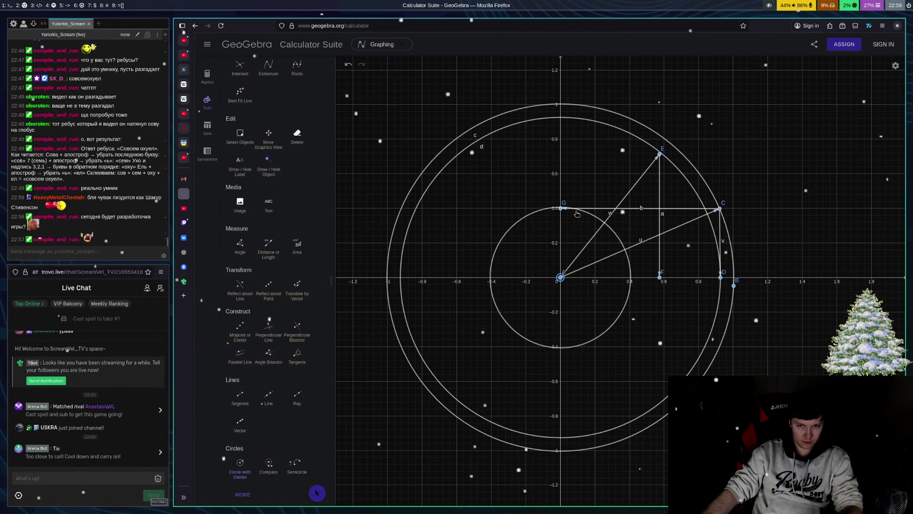
{"action": "left_click", "coordinate": [243, 423]}
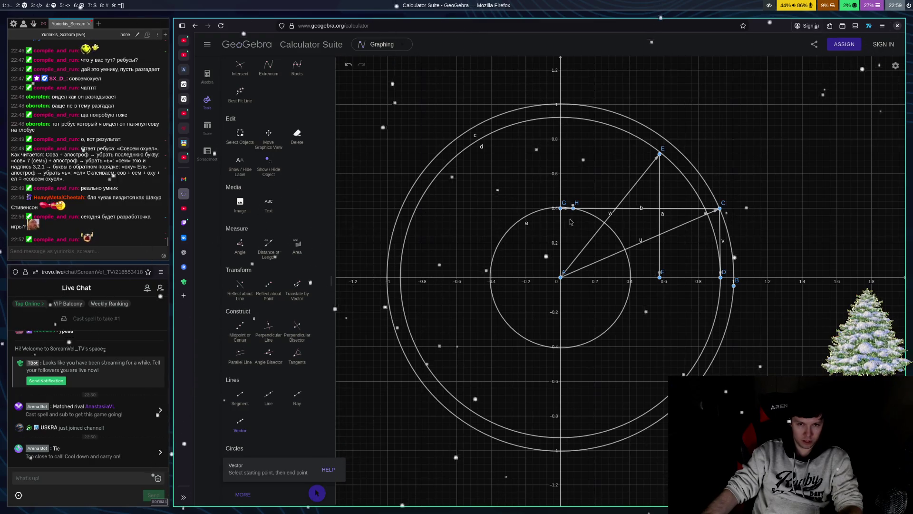
{"action": "left_click", "coordinate": [561, 277]}
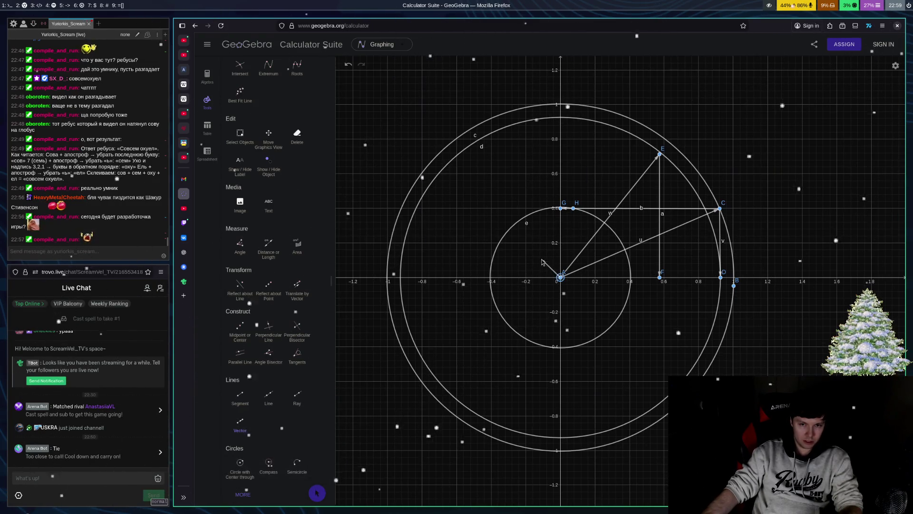
{"action": "left_click", "coordinate": [503, 238]}
{"action": "left_click", "coordinate": [503, 277]}
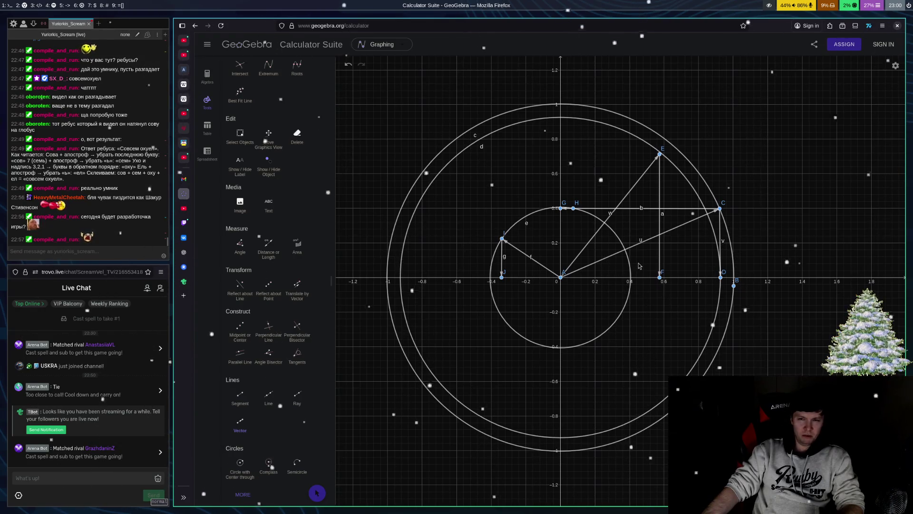
Step: Undo the last vector and its points, leaving vector u from A to C
{"action": "key", "text": "ctrl+z"}
{"action": "key", "text": "ctrl+z"}
{"action": "key", "text": "ctrl+z"}
{"action": "key", "text": "ctrl+z"}
{"action": "key", "text": "ctrl+z"}
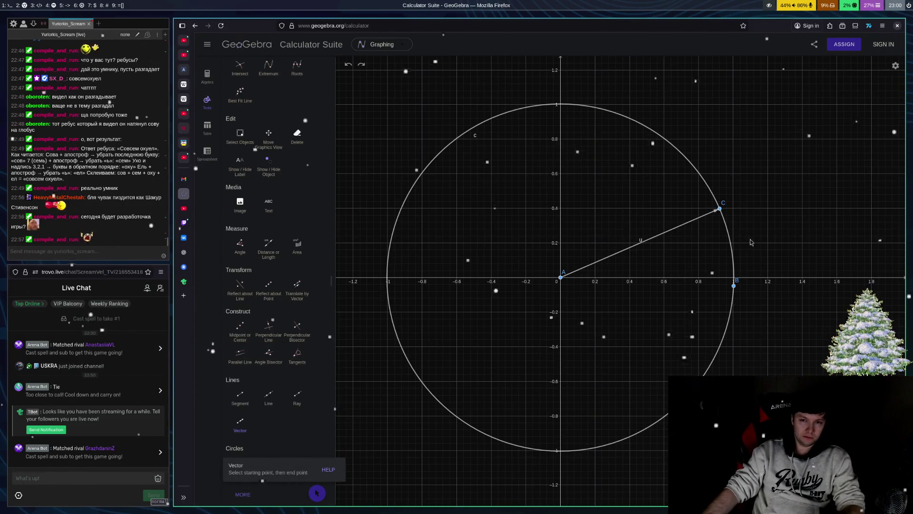
Step: Draw projection vectors from C and from 0.4 on the y-axis back to C
{"action": "left_click", "coordinate": [720, 211]}
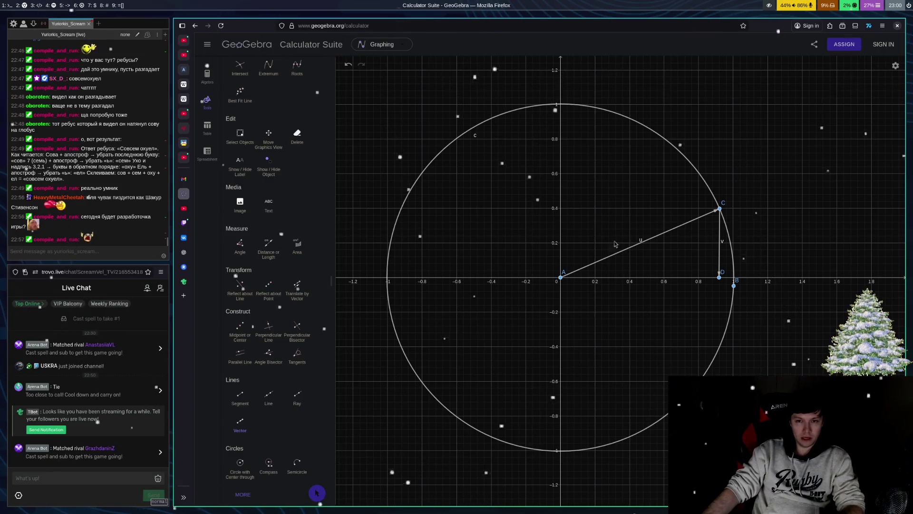
{"action": "left_click", "coordinate": [561, 208]}
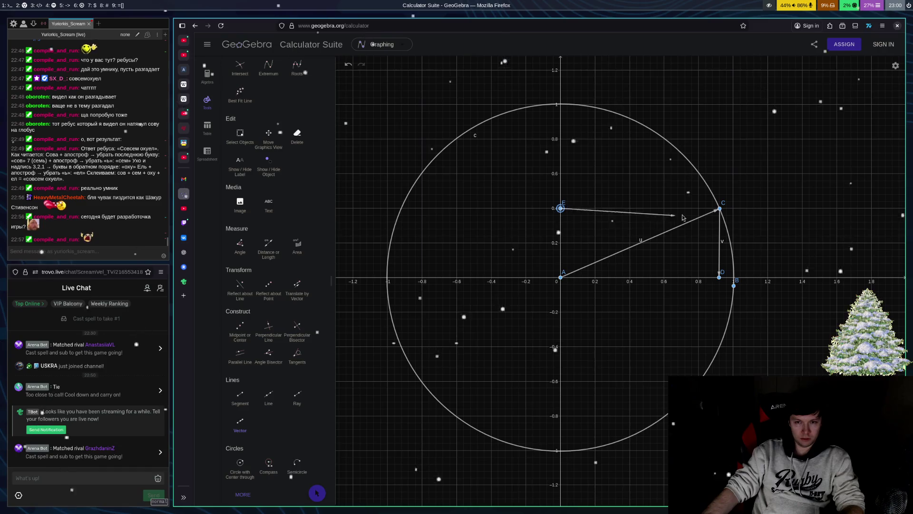
{"action": "left_click", "coordinate": [720, 210]}
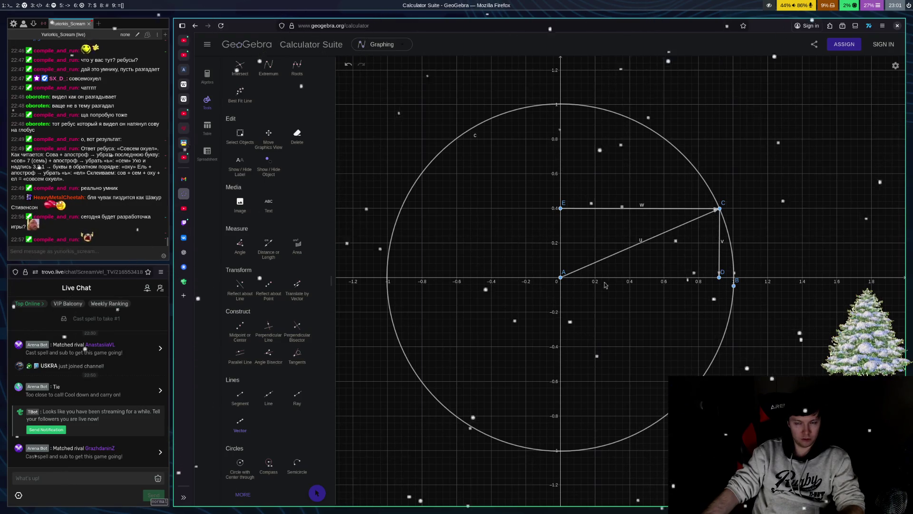
Step: Undo a stray vector from A to F, then start circle d centred on origin A
{"action": "left_click", "coordinate": [560, 277]}
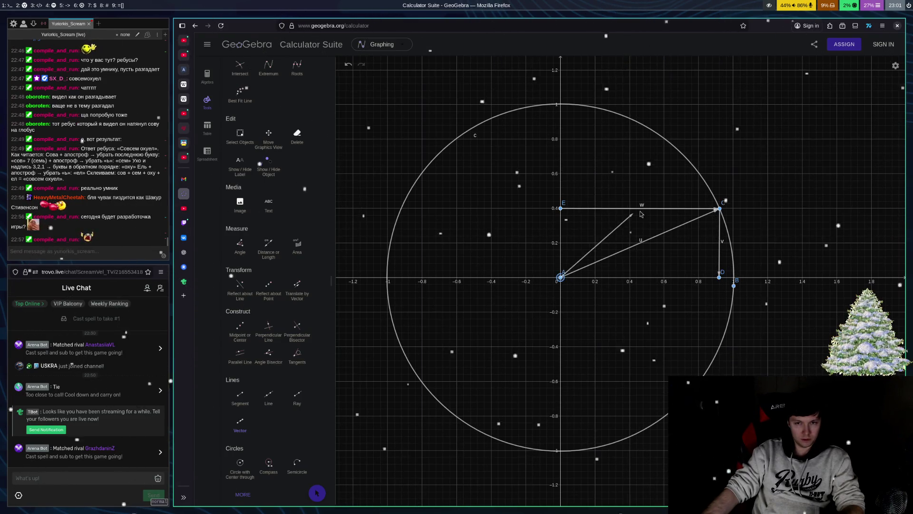
{"action": "left_click", "coordinate": [698, 174]}
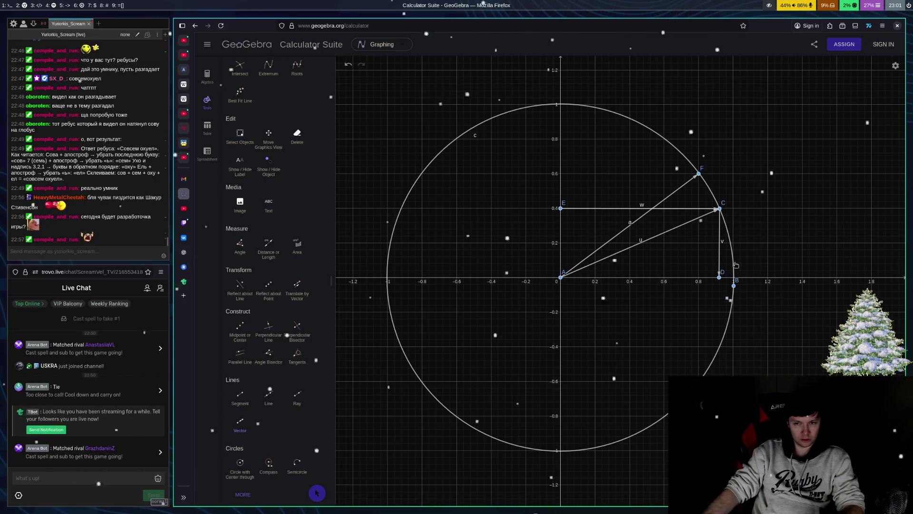
{"action": "key", "text": "ctrl+z"}
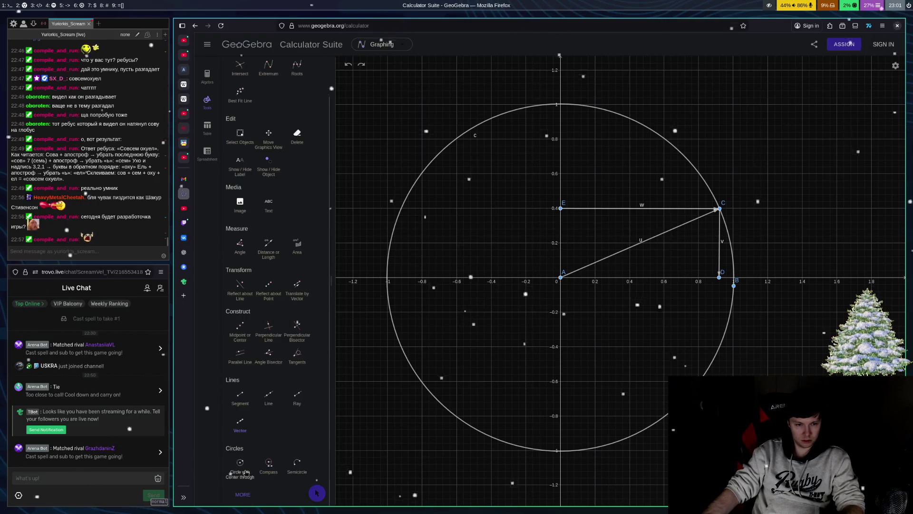
{"action": "left_click", "coordinate": [240, 462]}
{"action": "left_click", "coordinate": [561, 278]}
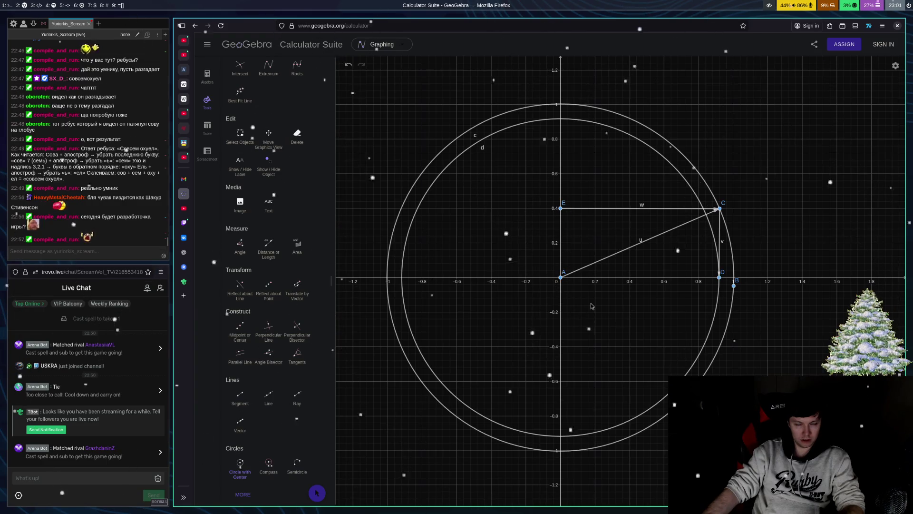
Step: Draw a radius vector from origin A to G on the outer circle and vector e from G to F
{"action": "left_click", "coordinate": [240, 421]}
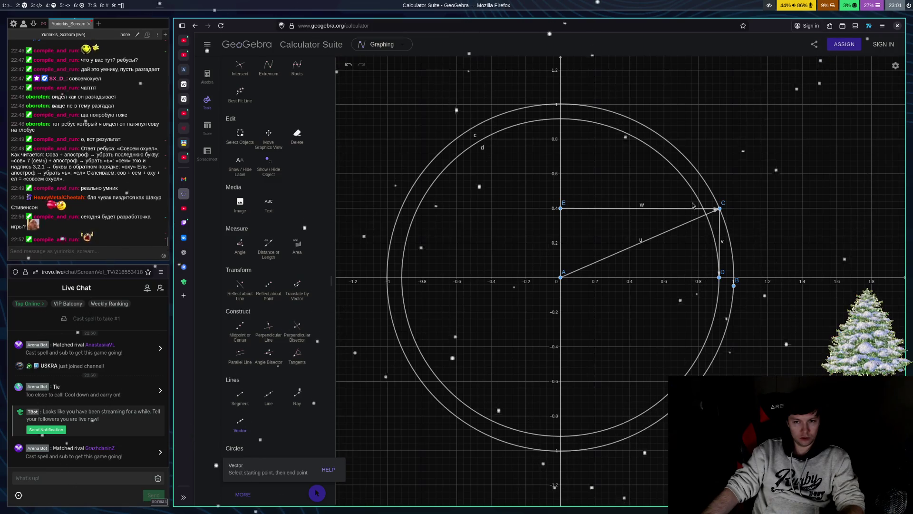
{"action": "left_click", "coordinate": [563, 279]}
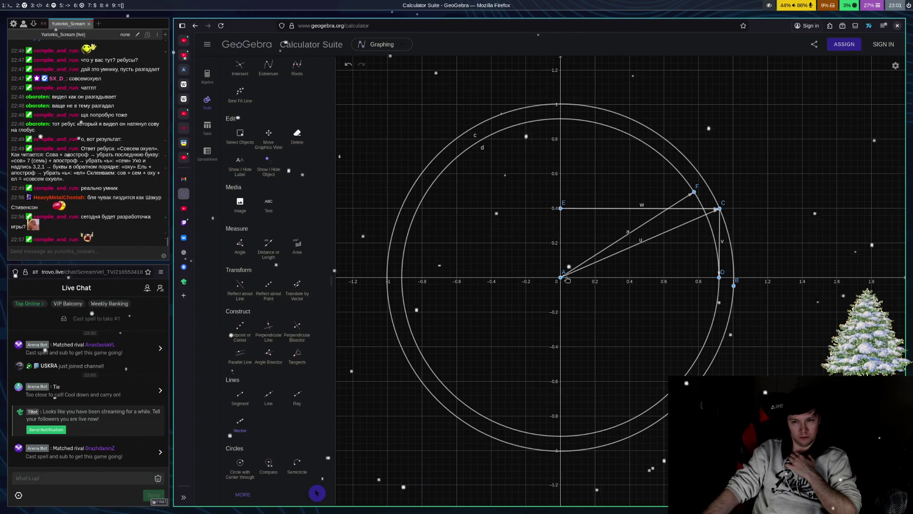
{"action": "left_click", "coordinate": [649, 129]}
{"action": "left_click", "coordinate": [650, 129]}
{"action": "left_click", "coordinate": [694, 192]}
{"action": "left_click", "coordinate": [563, 275]}
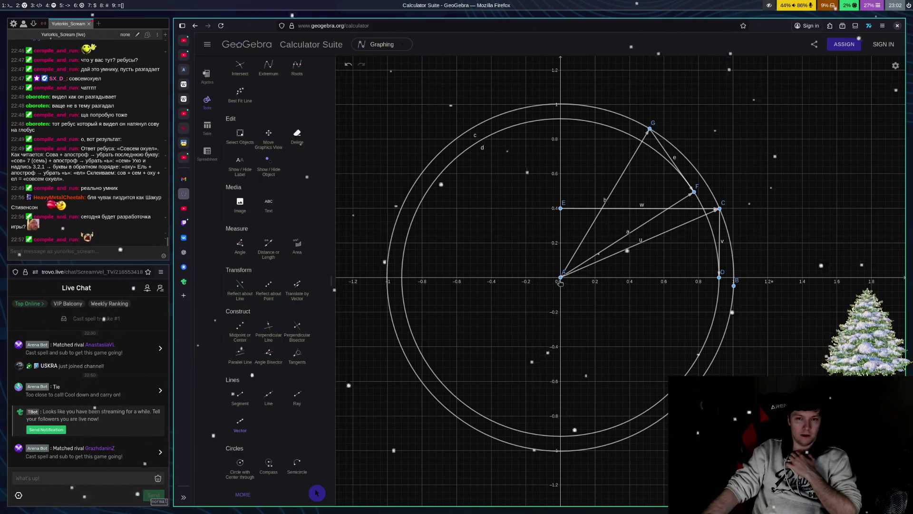
Step: Draw vector g from H to G and vector h from A along the x-axis near B
{"action": "left_click", "coordinate": [522, 197]}
{"action": "left_click", "coordinate": [650, 129]}
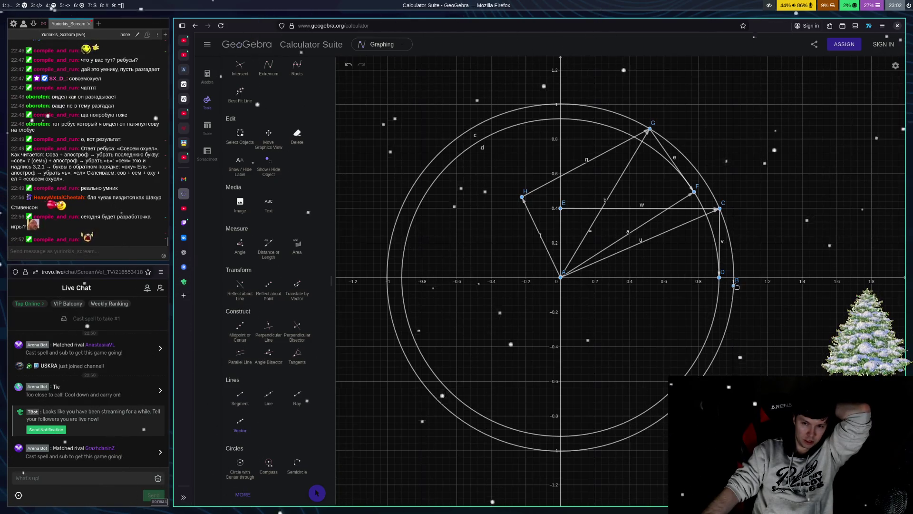
{"action": "left_click", "coordinate": [561, 277]}
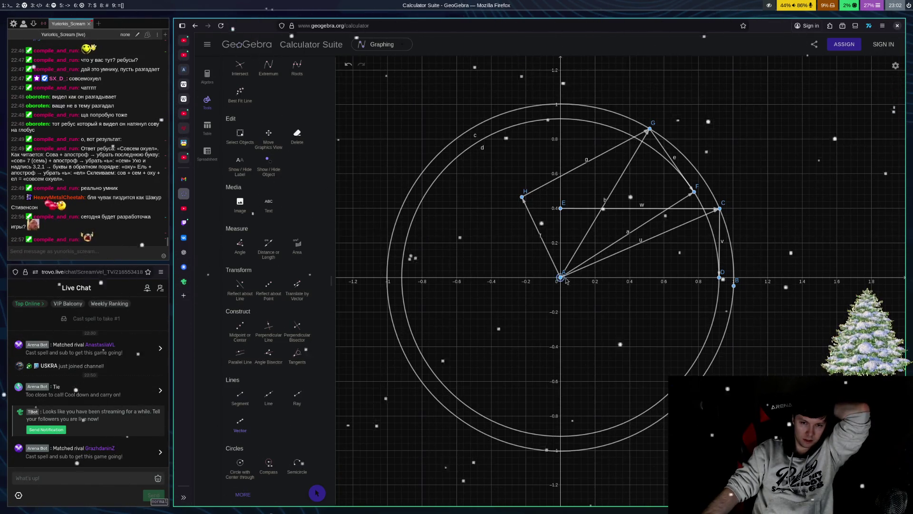
{"action": "left_click", "coordinate": [733, 277]}
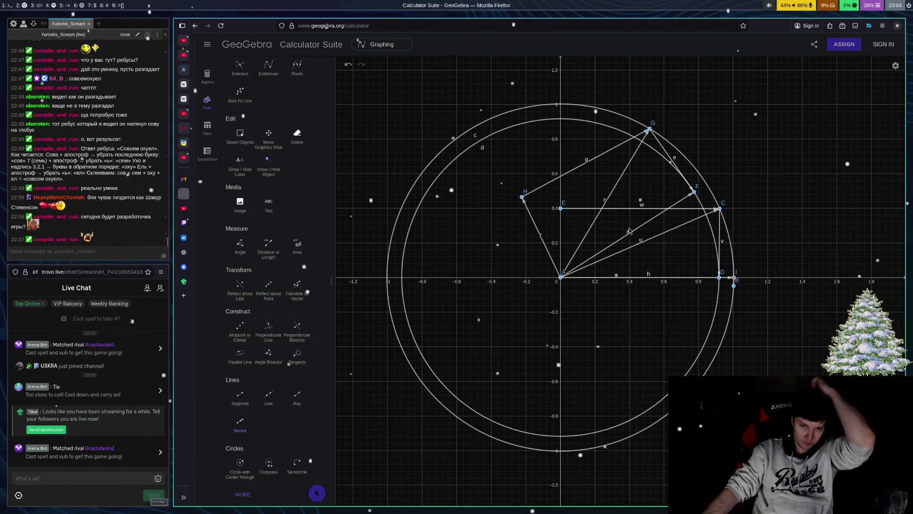
Step: Draw a vector from H down to new point J, then undo the axis projections
{"action": "left_click", "coordinate": [522, 196]}
{"action": "left_click", "coordinate": [523, 277]}
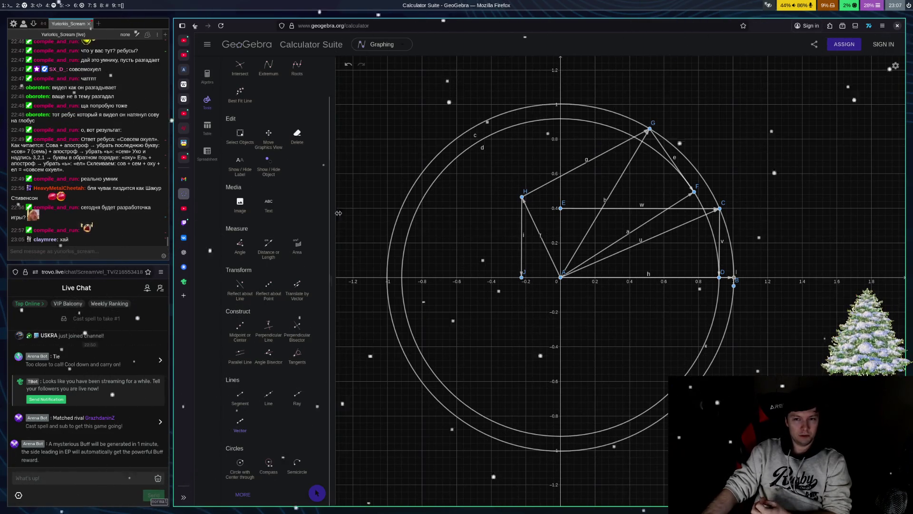
{"action": "key", "text": "ctrl+z"}
{"action": "key", "text": "ctrl+z"}
{"action": "key", "text": "ctrl+z"}
{"action": "key", "text": "ctrl+z"}
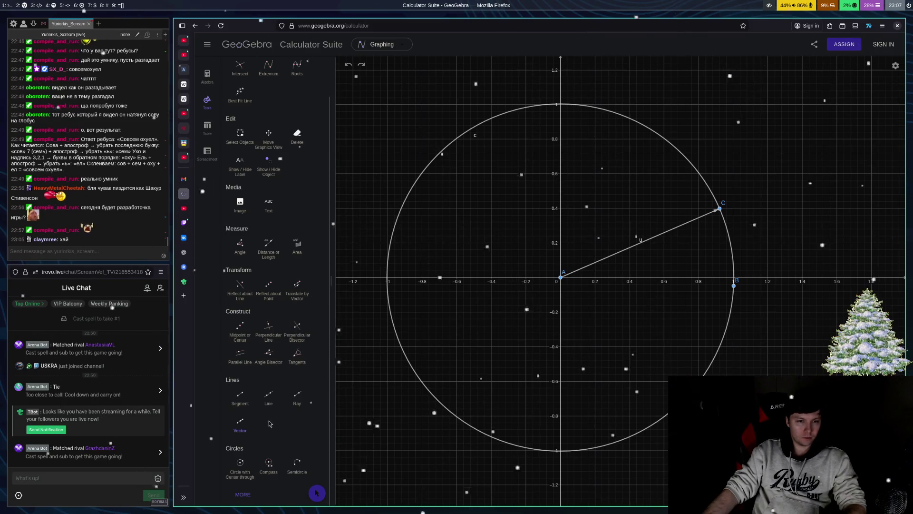
Step: Draw a radius vector from A to new point D on circle c, undoing the extra drop from D
{"action": "left_click", "coordinate": [242, 424]}
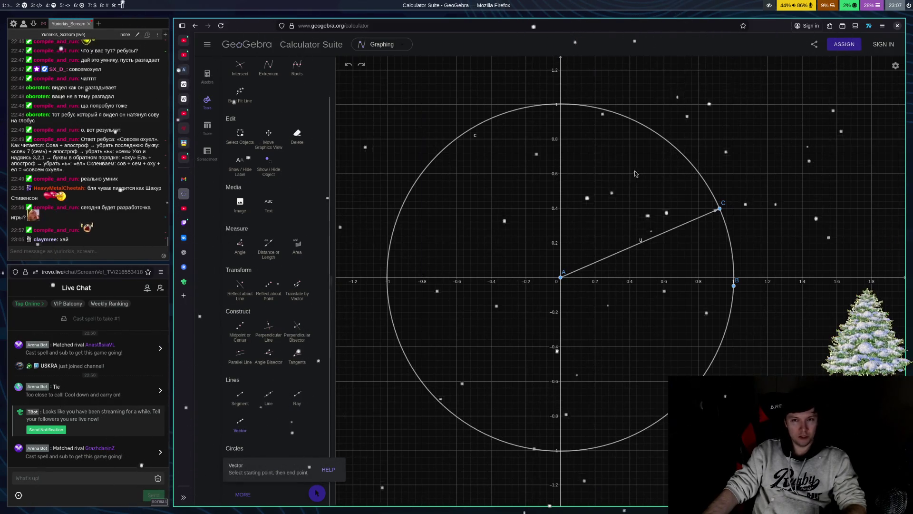
{"action": "left_click", "coordinate": [562, 280]}
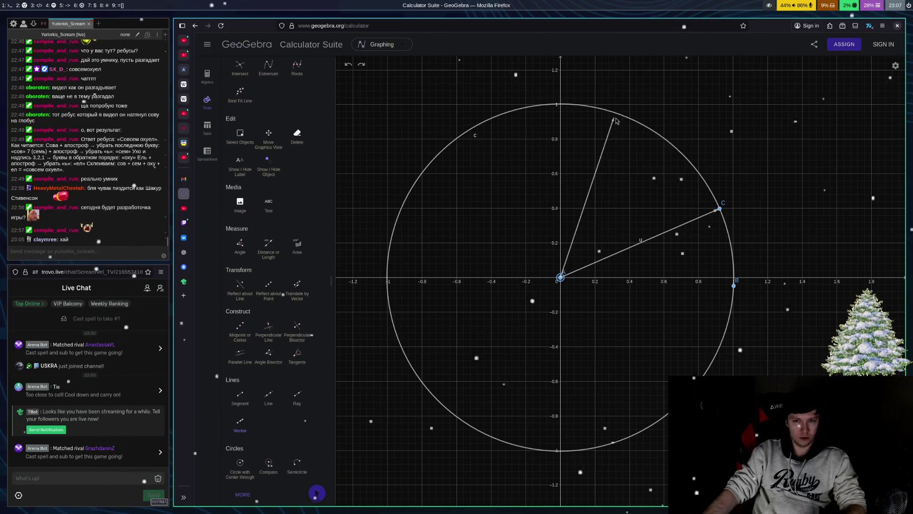
{"action": "left_click", "coordinate": [613, 113]}
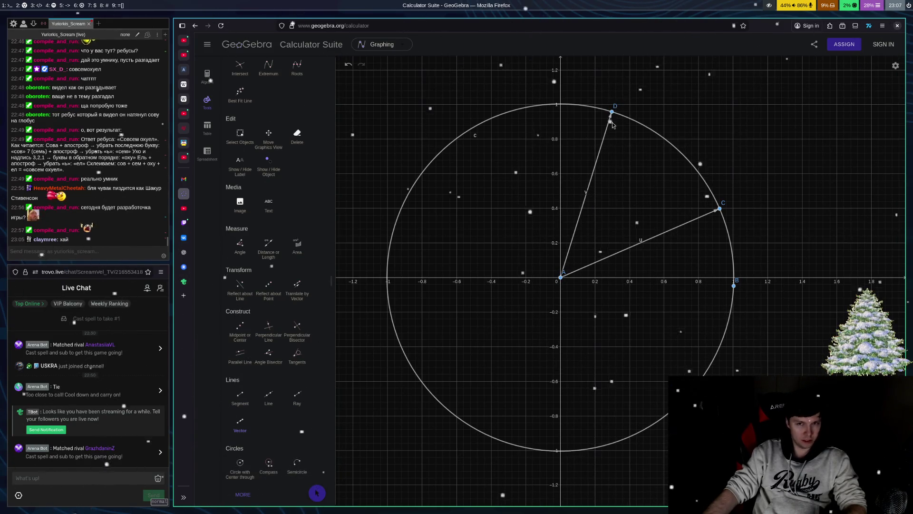
{"action": "left_click", "coordinate": [612, 113]}
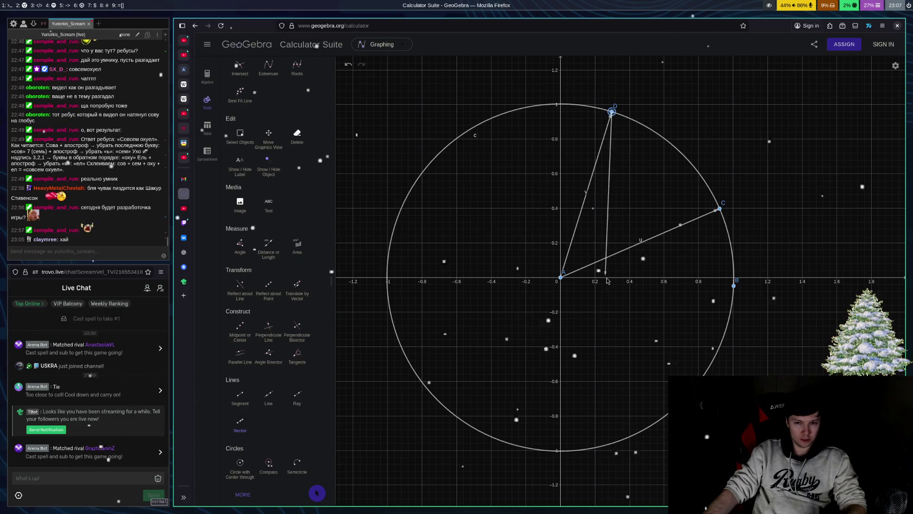
{"action": "left_click", "coordinate": [611, 278]}
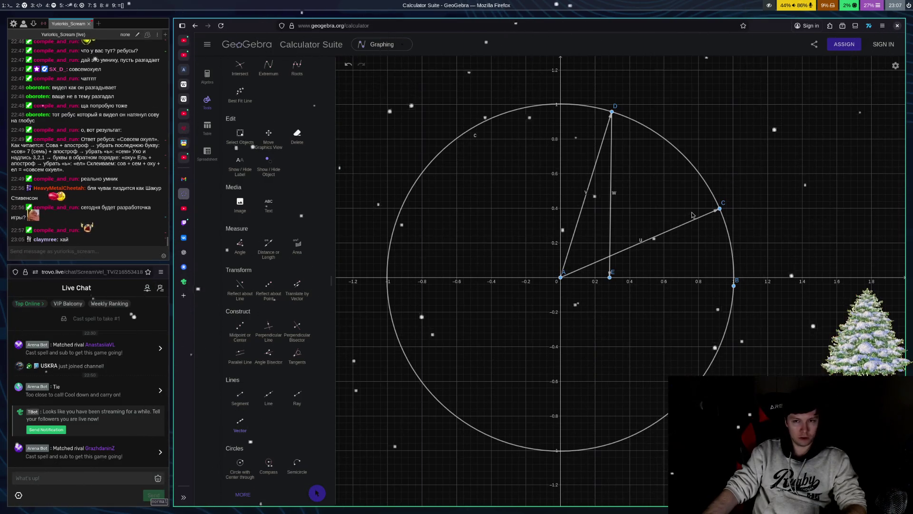
{"action": "key", "text": "ctrl+z"}
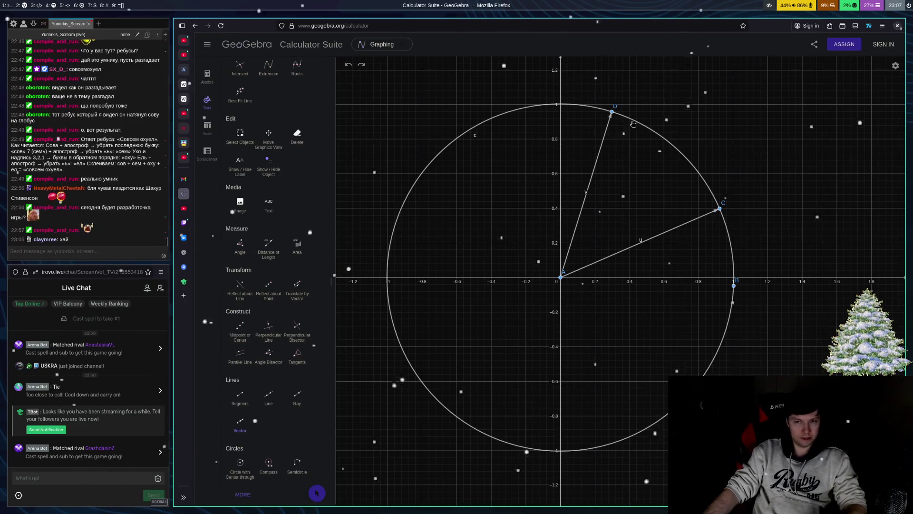
Step: Drop vector w from C to new point E on the x-axis, then start a circle centred on A
{"action": "left_click", "coordinate": [723, 213]}
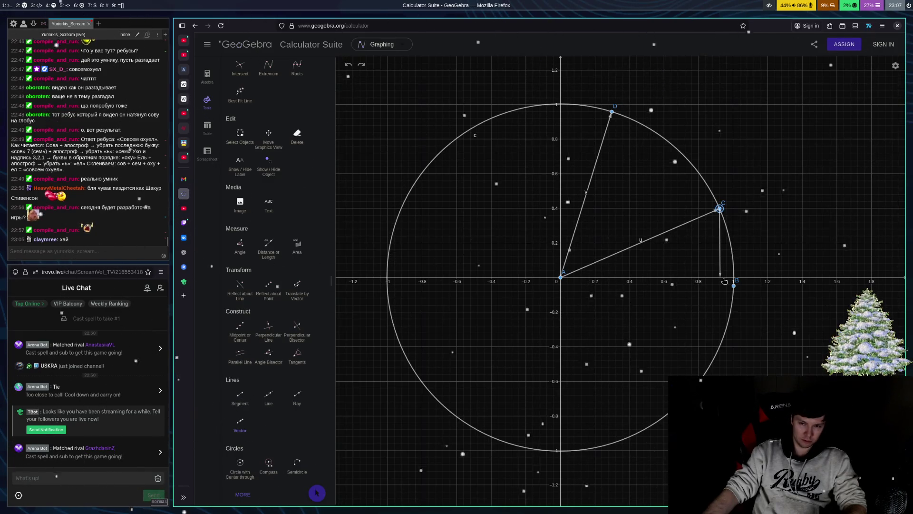
{"action": "left_click", "coordinate": [721, 279]}
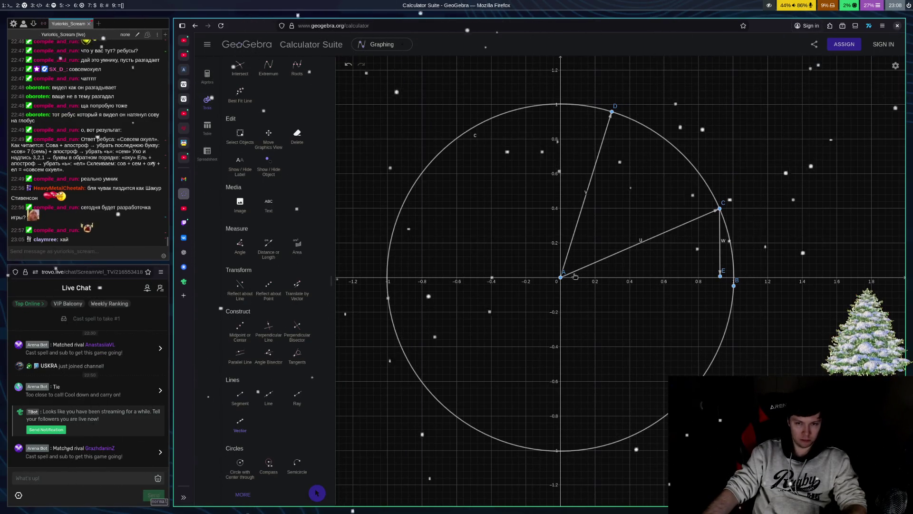
{"action": "left_click", "coordinate": [240, 464]}
{"action": "left_click", "coordinate": [561, 277]}
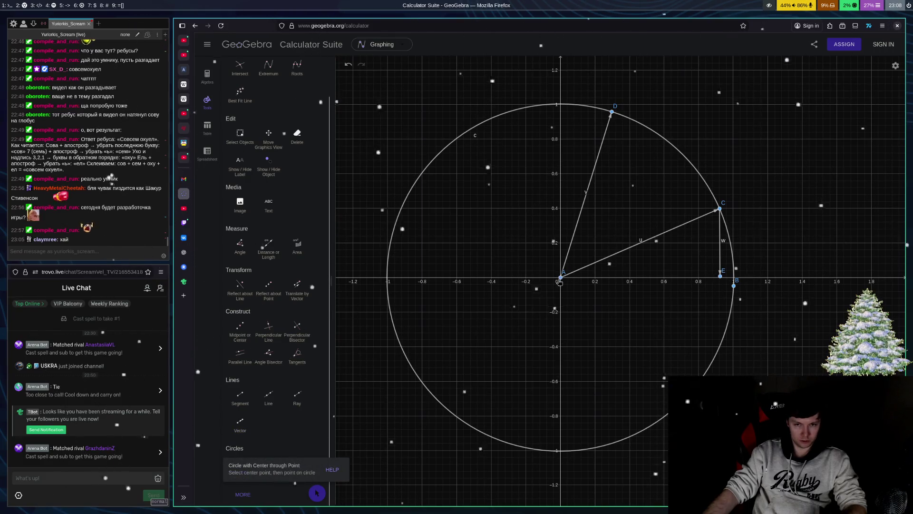
Step: Complete inner circle d through E and draw radius vector A→F, starting drops from F and C
{"action": "left_click", "coordinate": [720, 276]}
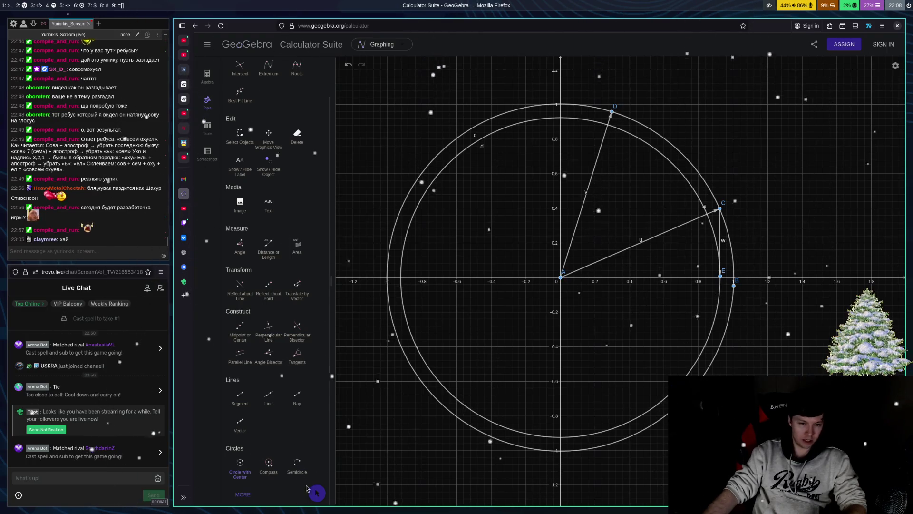
{"action": "left_click", "coordinate": [241, 422]}
{"action": "left_click", "coordinate": [560, 277]}
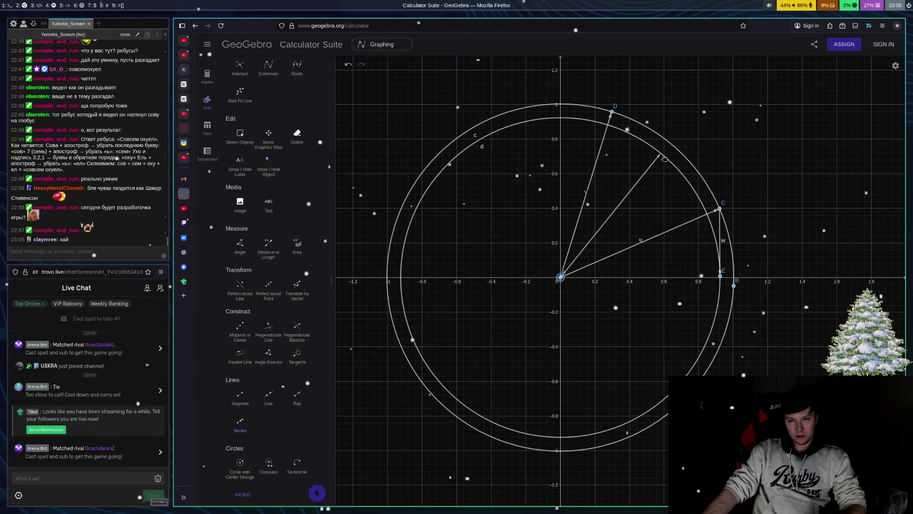
{"action": "left_click", "coordinate": [661, 153]}
{"action": "left_click", "coordinate": [661, 154]}
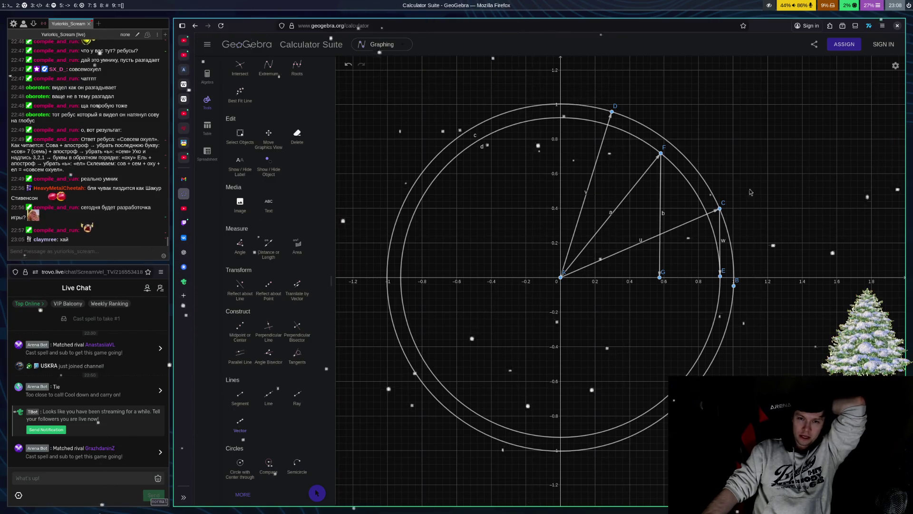
{"action": "left_click", "coordinate": [720, 208]}
Step: End C's projection at H on the y-axis and draw a radius vector from A to new point I
{"action": "left_click", "coordinate": [561, 208]}
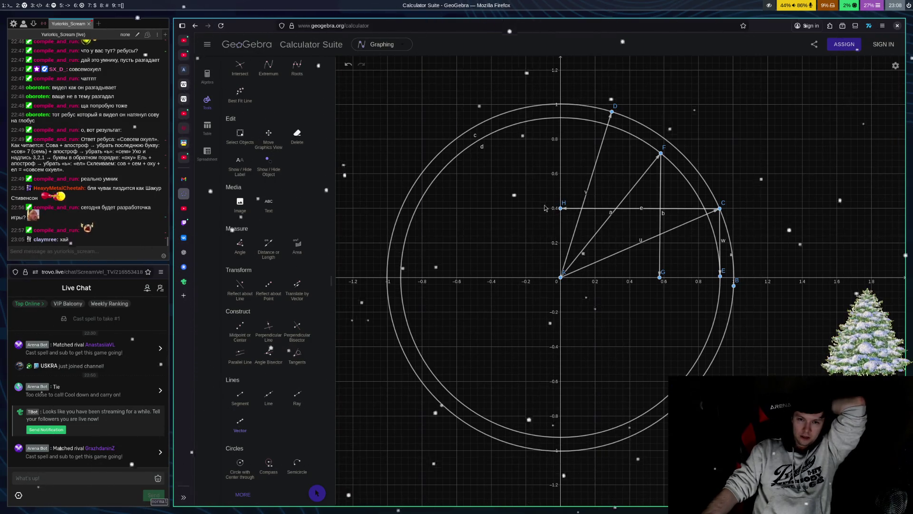
{"action": "left_click", "coordinate": [562, 277]}
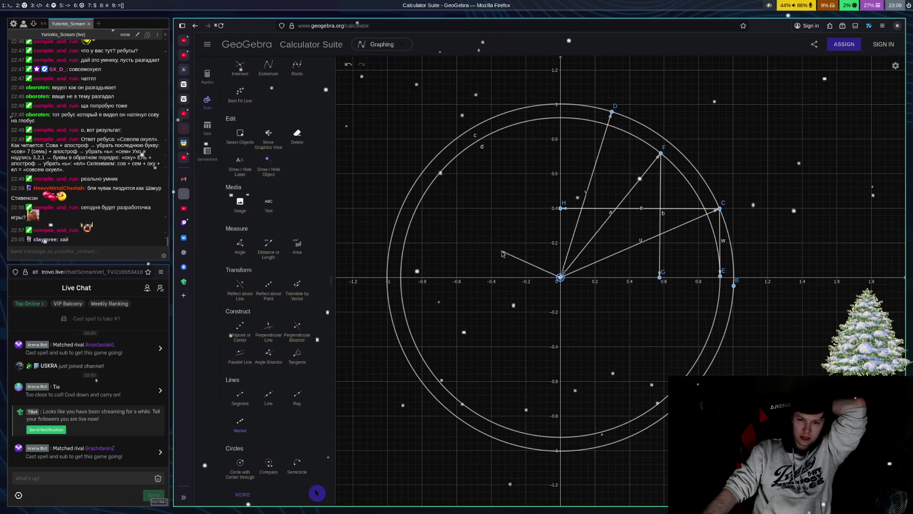
{"action": "left_click", "coordinate": [518, 242]}
Step: Drop a vector from I to J on the x-axis, then open the Avito link shared in chat
{"action": "left_click", "coordinate": [518, 242]}
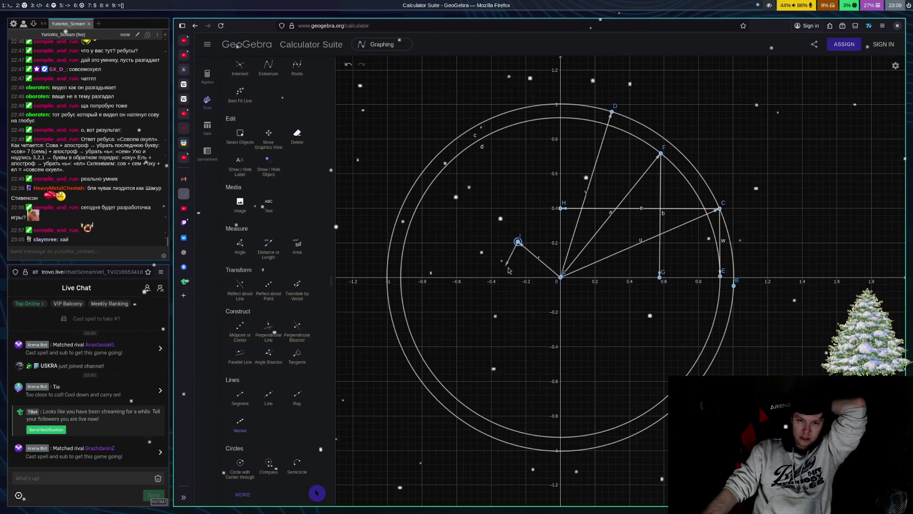
{"action": "left_click", "coordinate": [519, 274]}
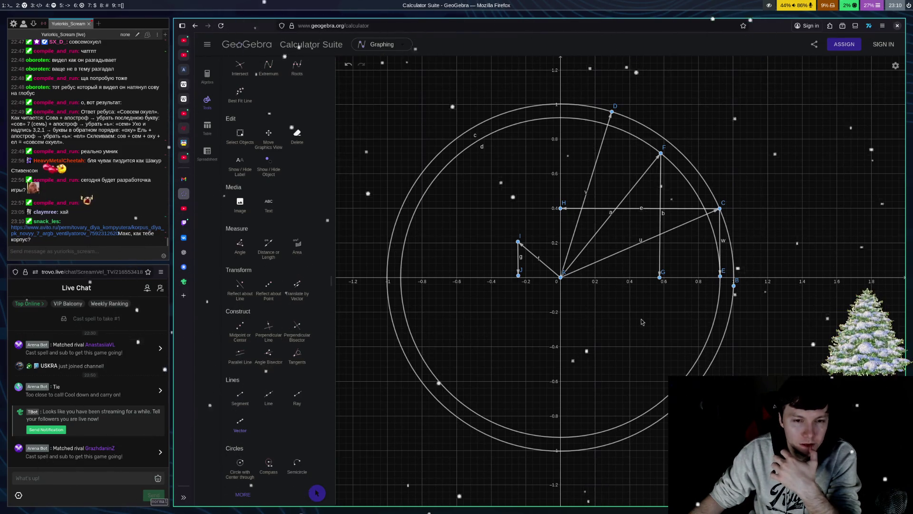
{"action": "left_click", "coordinate": [84, 234]}
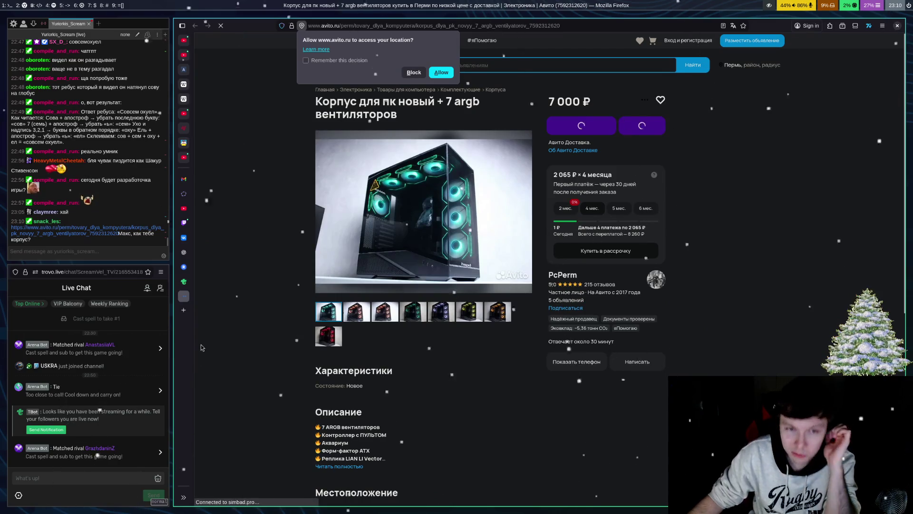
Step: Dismiss the location prompt, browse the PC case's fan photos, then close the Avito listing
{"action": "left_click", "coordinate": [530, 115]}
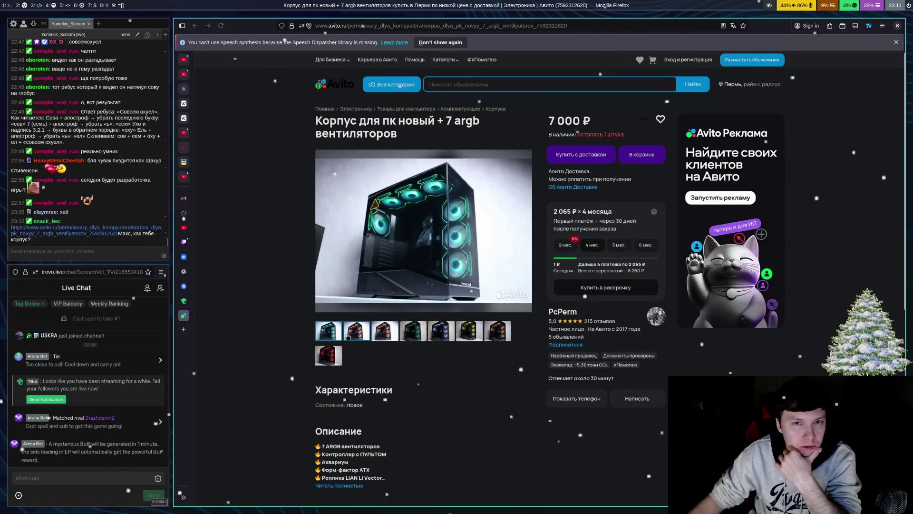
{"action": "left_click", "coordinate": [367, 334]}
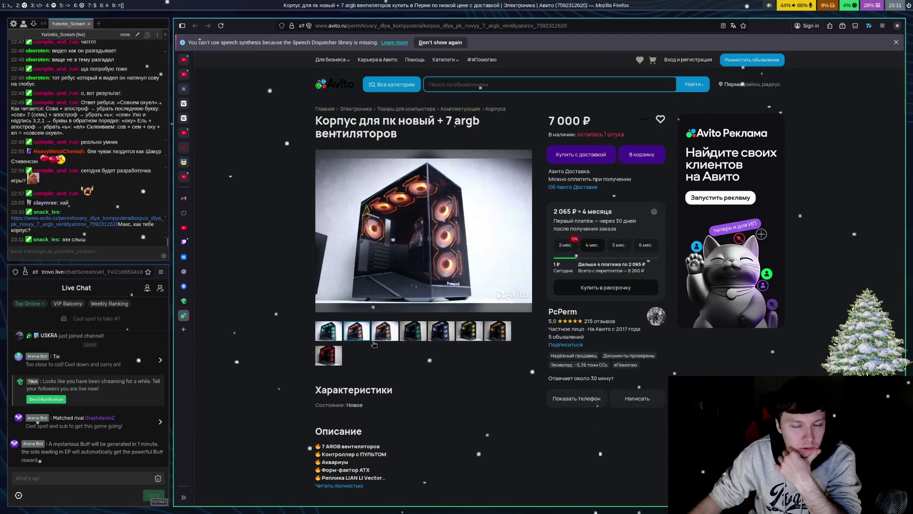
{"action": "left_click", "coordinate": [383, 337]}
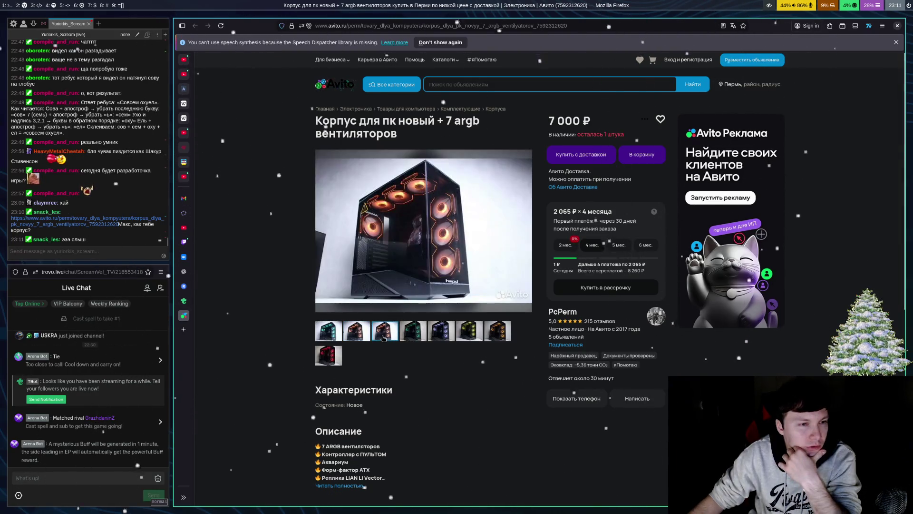
{"action": "left_click", "coordinate": [415, 339]}
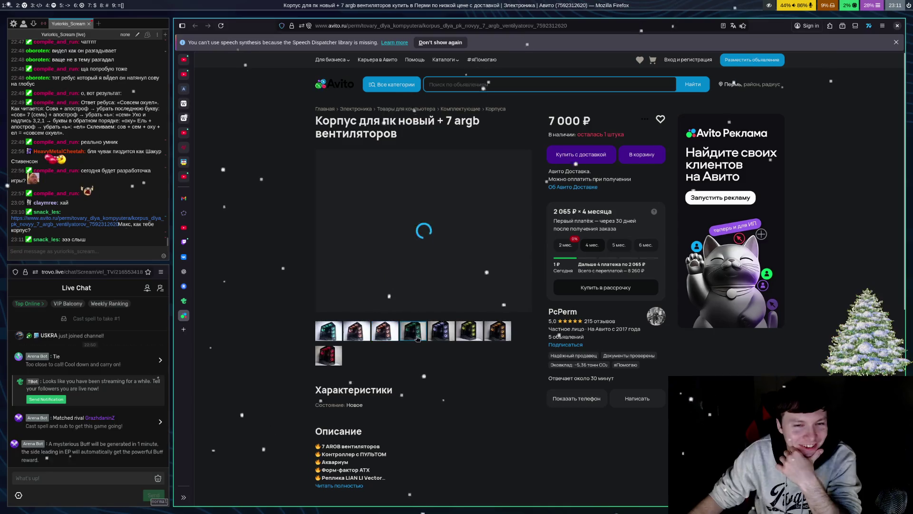
{"action": "left_click", "coordinate": [437, 337]}
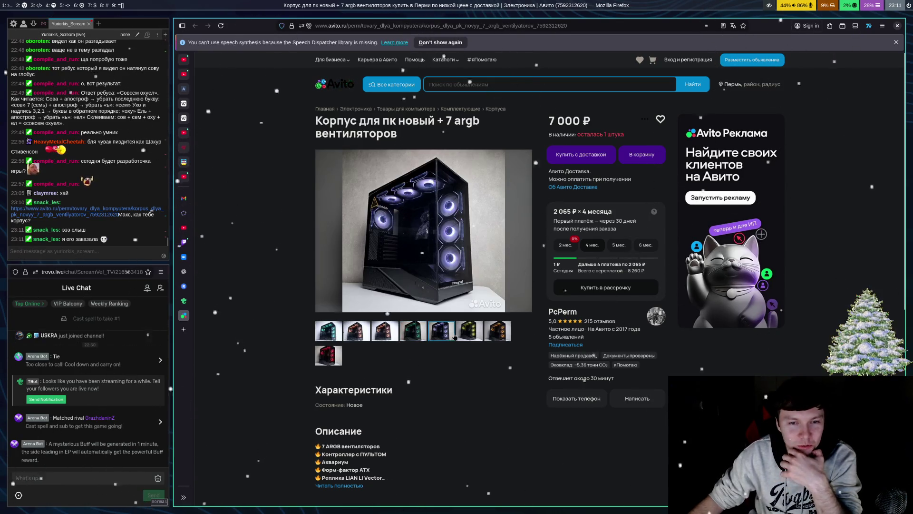
{"action": "left_click", "coordinate": [471, 331]}
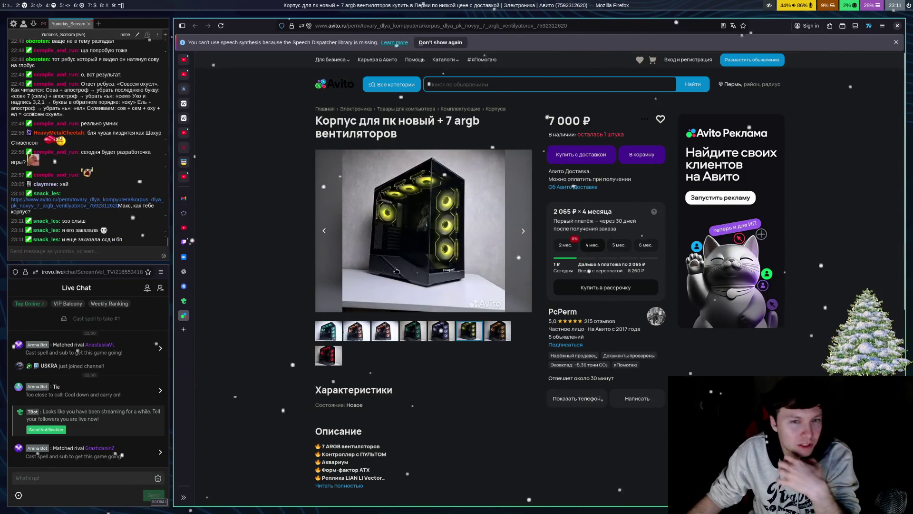
{"action": "left_click", "coordinate": [497, 331]}
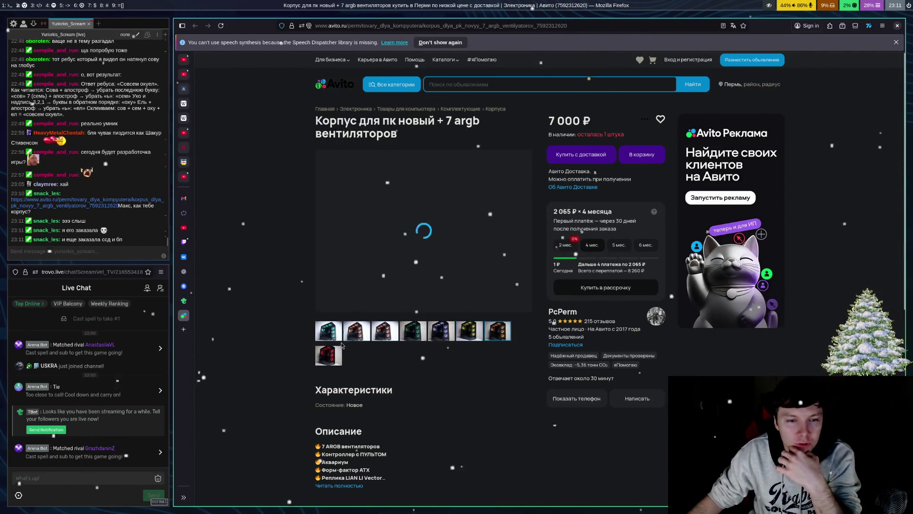
{"action": "left_click", "coordinate": [339, 356]}
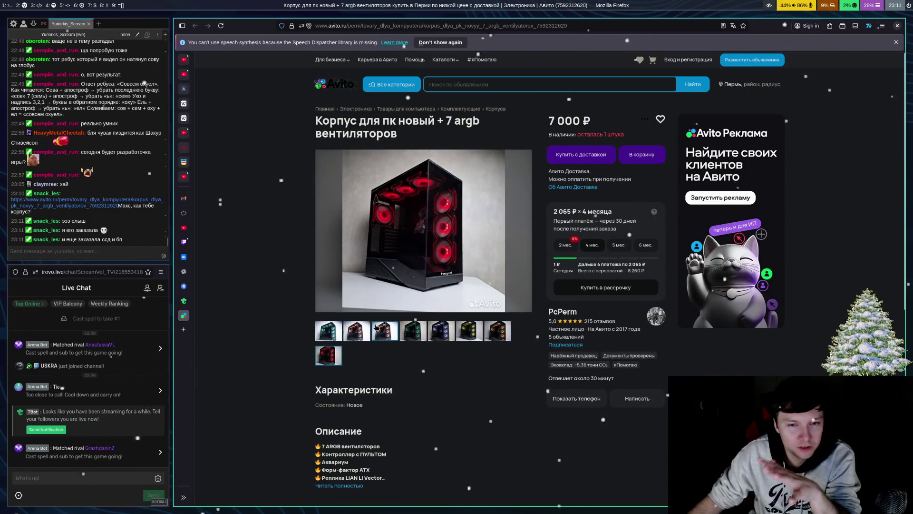
{"action": "left_click", "coordinate": [341, 331]}
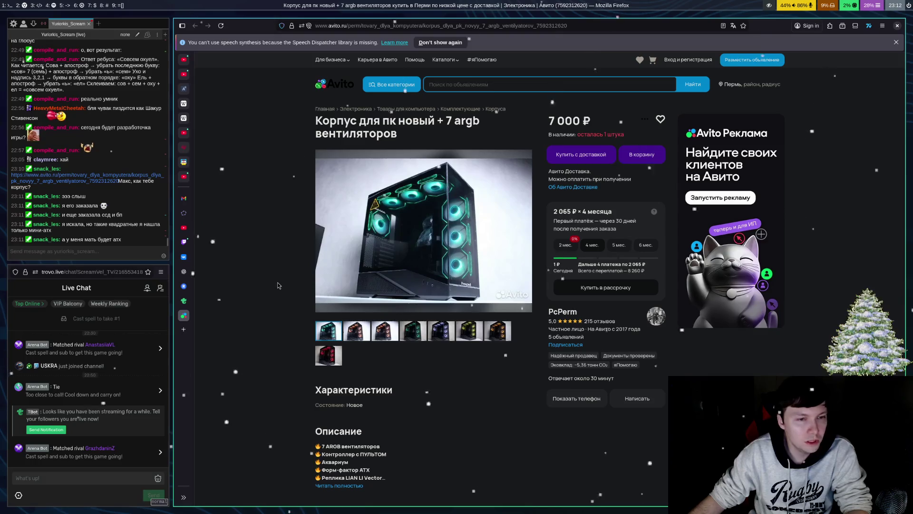
{"action": "key", "text": "ctrl+w"}
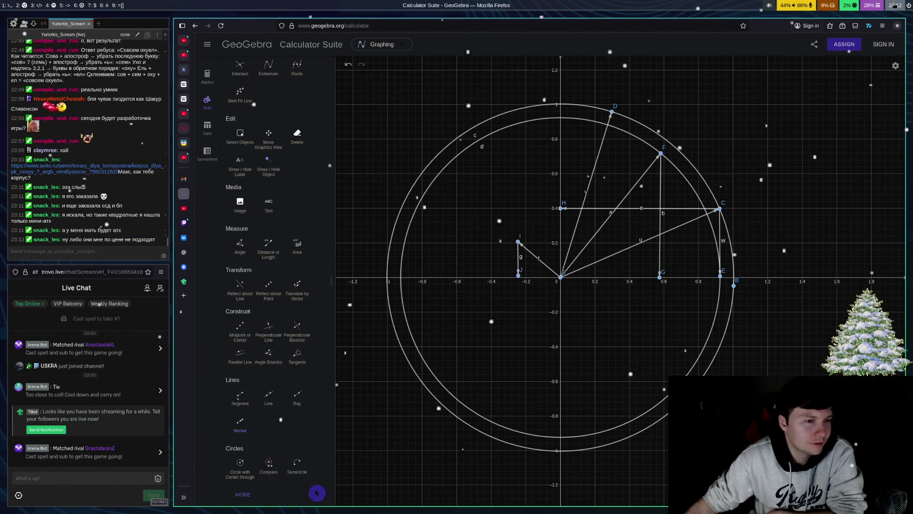
Step: Move from GeoGebra via the Restream page to the streamer's Twitch channel page
{"action": "mouse_move", "coordinate": [895, 5]}
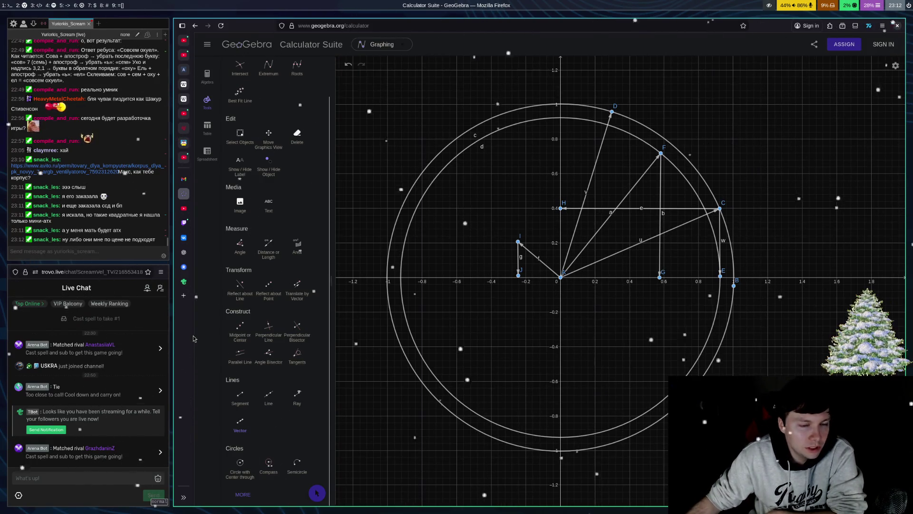
{"action": "left_click", "coordinate": [183, 267]}
{"action": "left_click", "coordinate": [190, 225]}
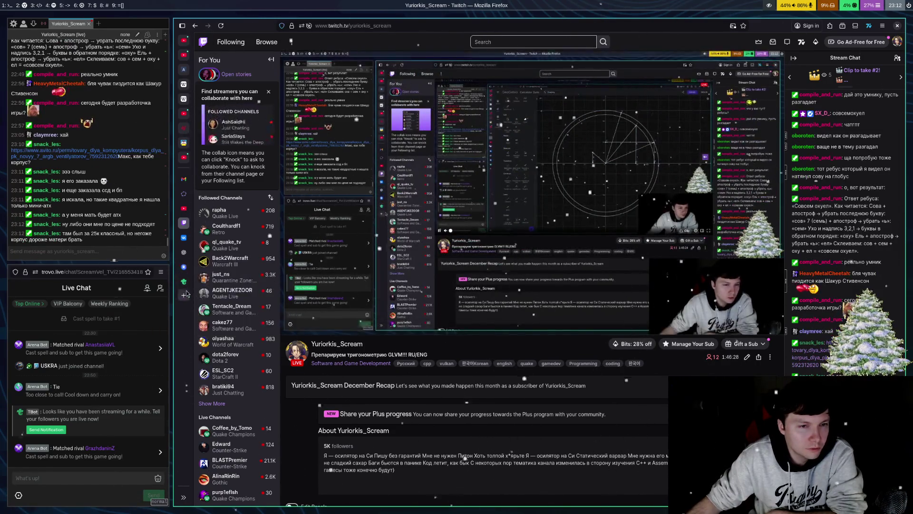
Step: Switch from the Twitch channel to the Restream live stream dashboard
{"action": "left_click", "coordinate": [185, 269]}
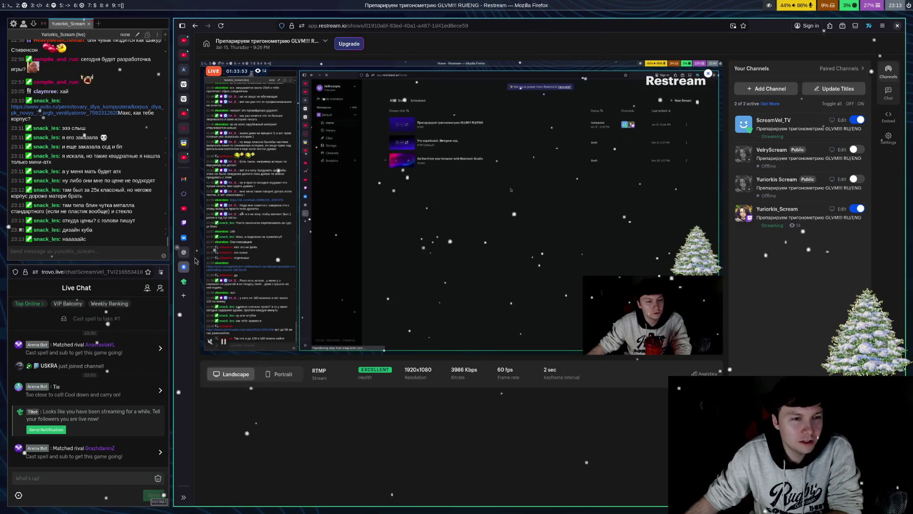
Step: Cycle through the Trovo, Restream, ChatGPT and VK video tabs, ending on the Gmail inbox
{"action": "key", "text": "ctrl+shift+Tab"}
{"action": "left_click", "coordinate": [183, 282]}
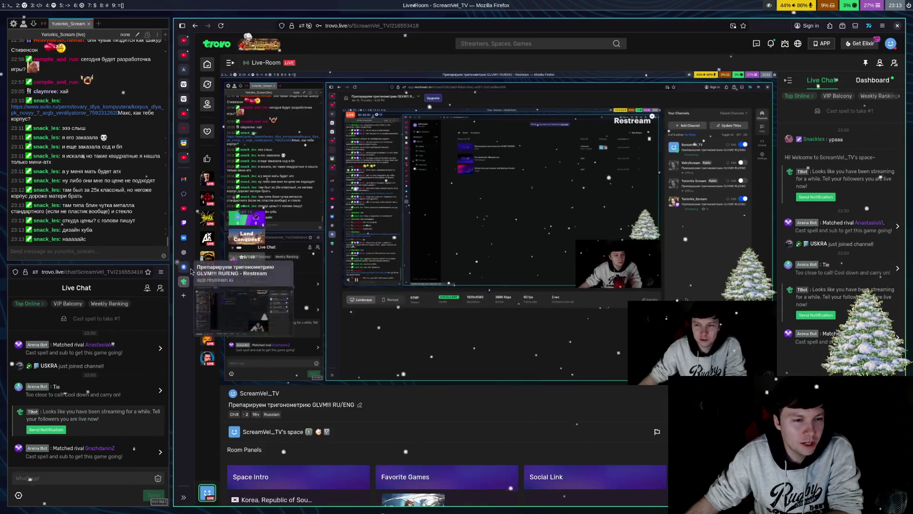
{"action": "left_click", "coordinate": [184, 267]}
{"action": "left_click", "coordinate": [184, 252]}
{"action": "left_click", "coordinate": [186, 240]}
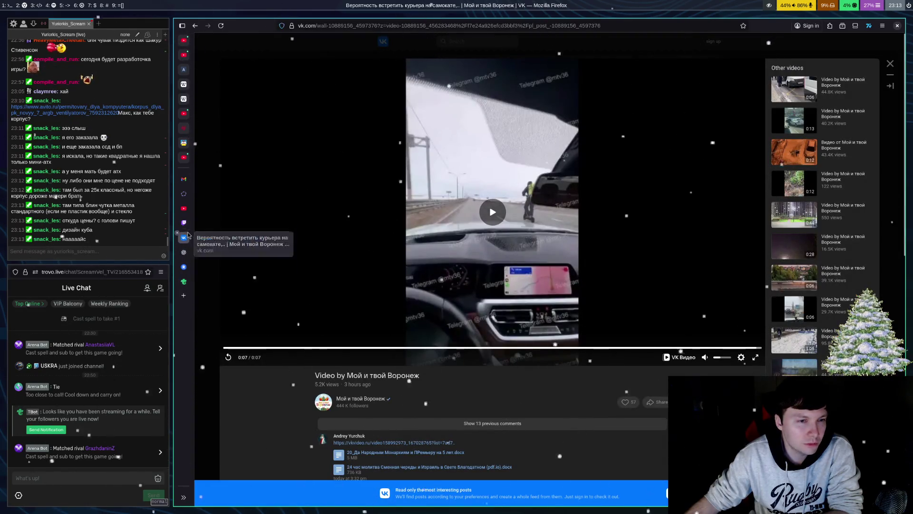
{"action": "left_click", "coordinate": [185, 252]}
{"action": "left_click", "coordinate": [187, 267]}
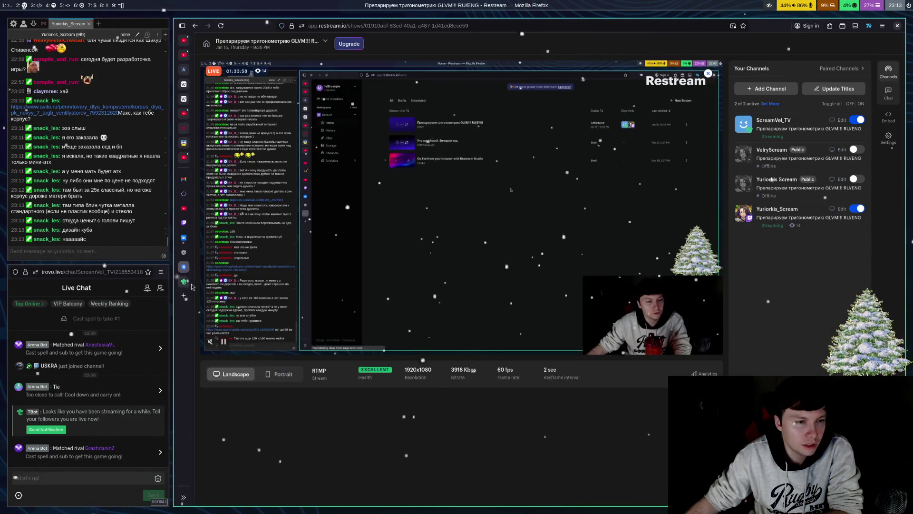
{"action": "left_click", "coordinate": [183, 281]}
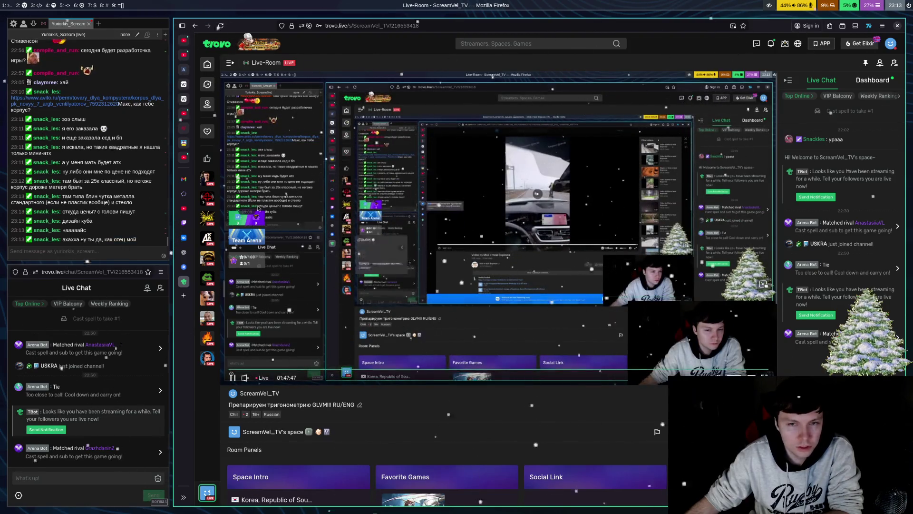
{"action": "left_click", "coordinate": [185, 183]}
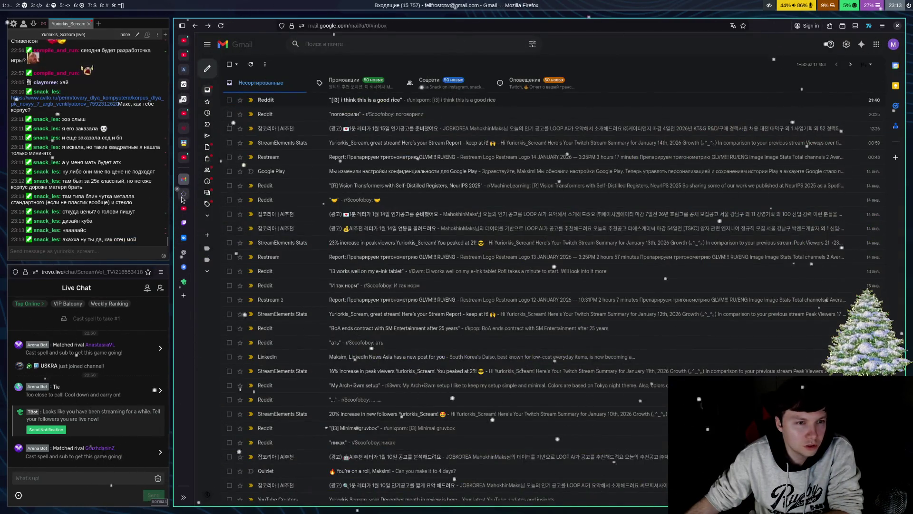
Step: Switch from Gmail to the GeoGebra circles graph, later moving on to the Twitch stream
{"action": "left_click", "coordinate": [183, 195]}
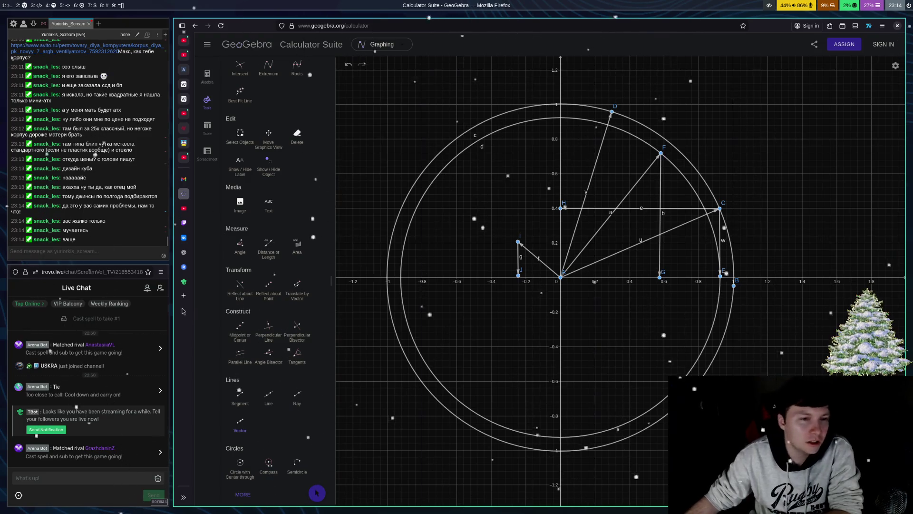
{"action": "left_click", "coordinate": [184, 222]}
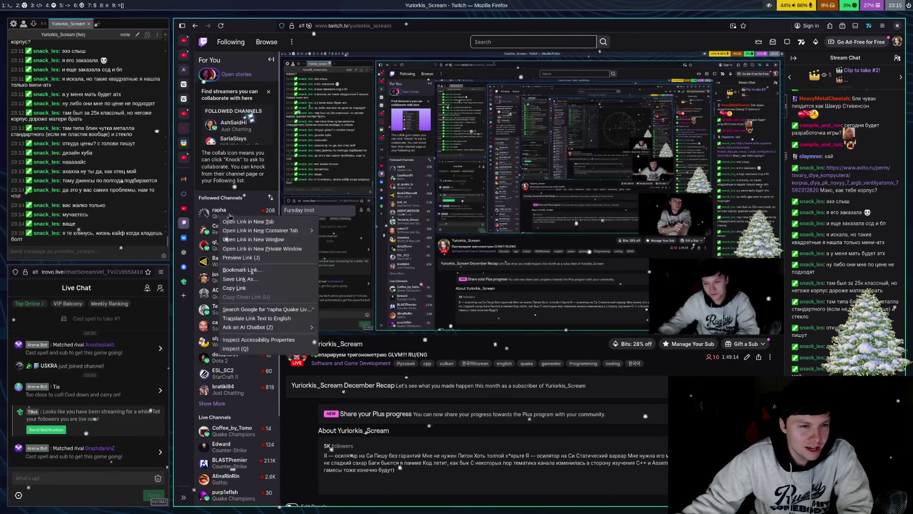
{"action": "left_click", "coordinate": [185, 236]}
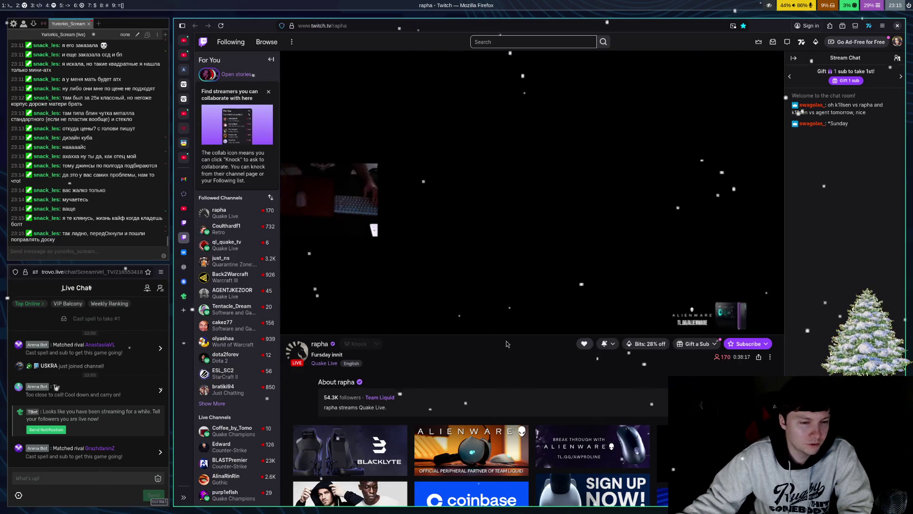
{"action": "key", "text": "alt+Left"}
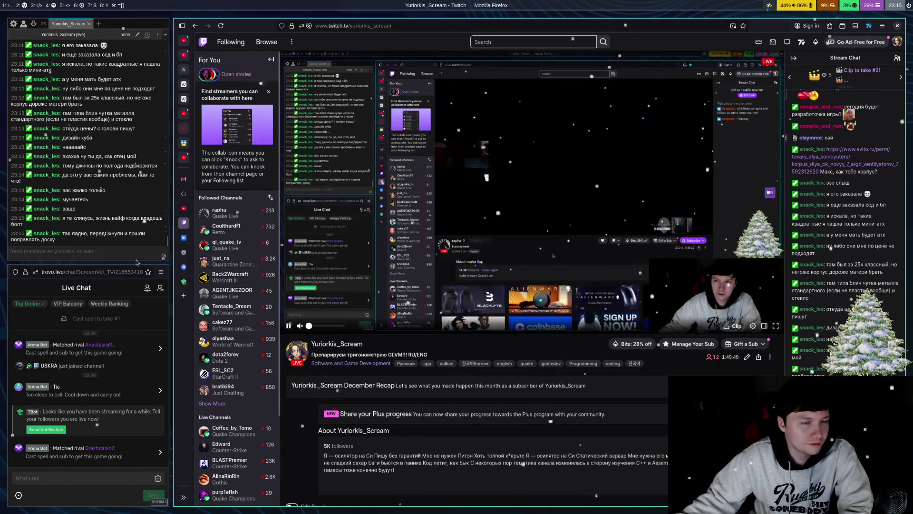
{"action": "left_click", "coordinate": [97, 246]}
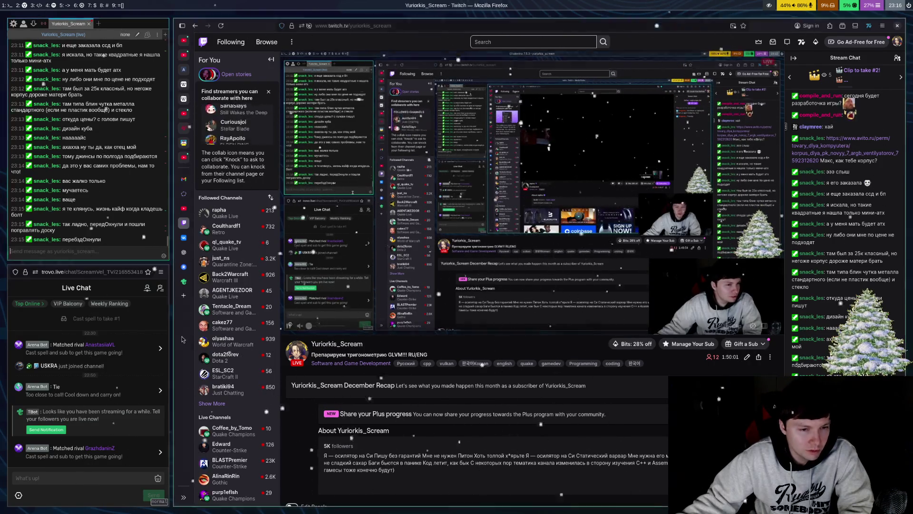
{"action": "mouse_move", "coordinate": [228, 309]}
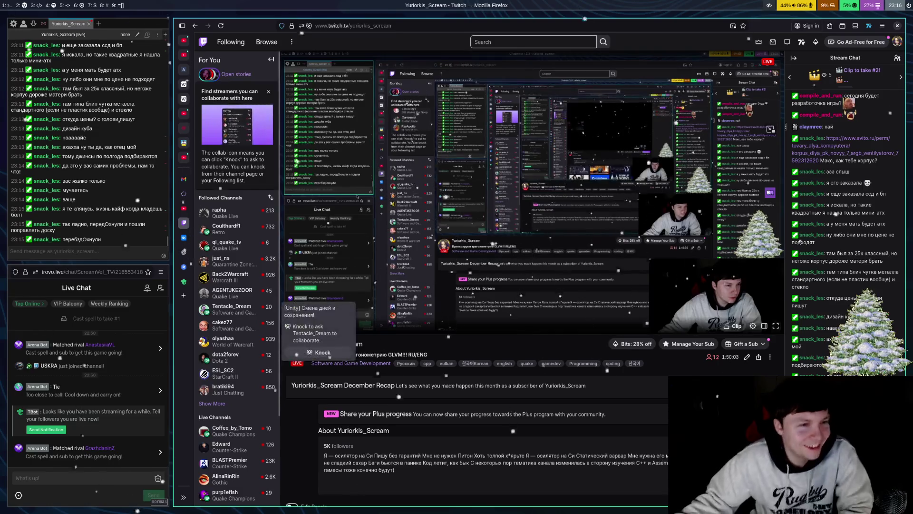
Step: From the GeoGebra window, open google.com in a new tab
{"action": "left_click", "coordinate": [184, 196]}
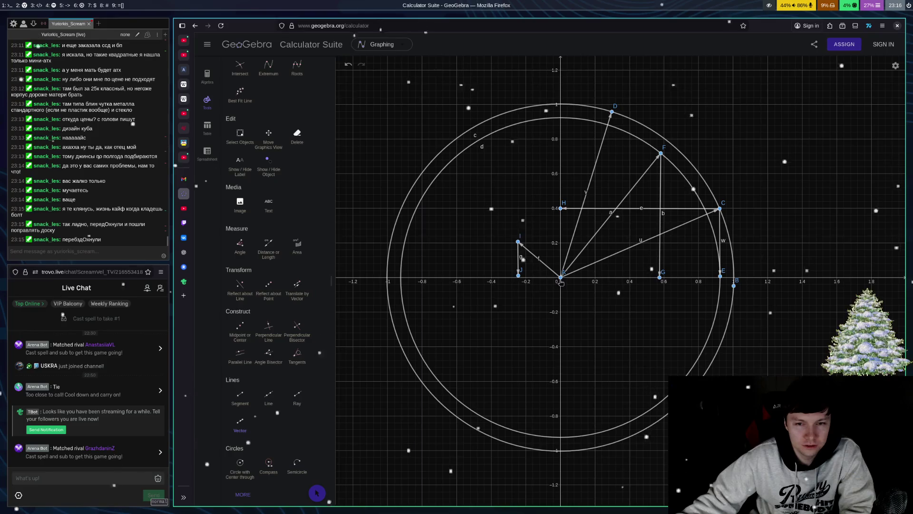
{"action": "key", "text": "ctrl+t"}
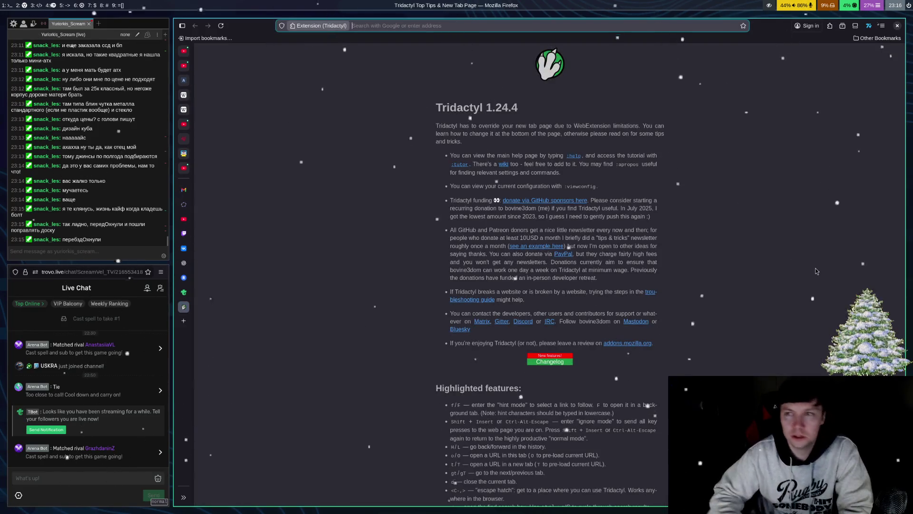
{"action": "type", "text": "google.com"}
{"action": "key", "text": "Return"}
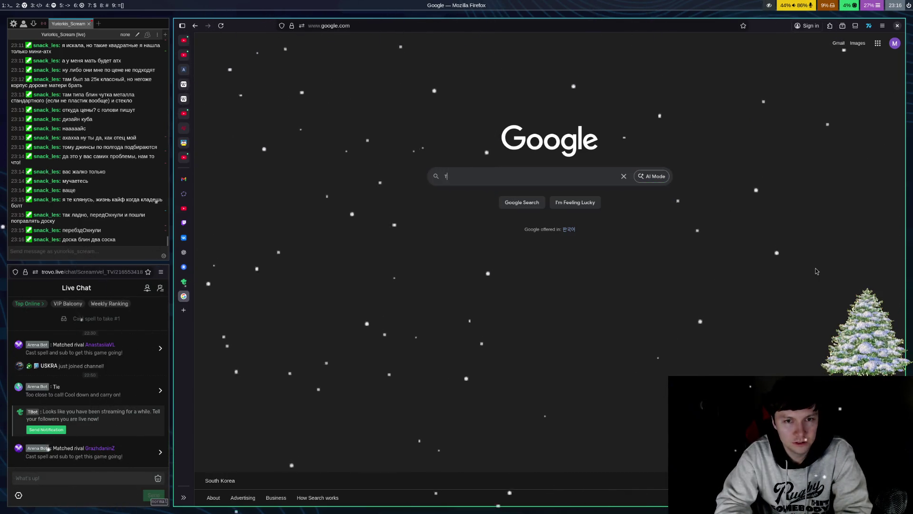
Step: Search 'теорума пифагора доказательство' and open the Skysmart article on the proof
{"action": "type", "text": "теор"}
{"action": "key", "text": "Down"}
{"action": "type", "text": "доказате"}
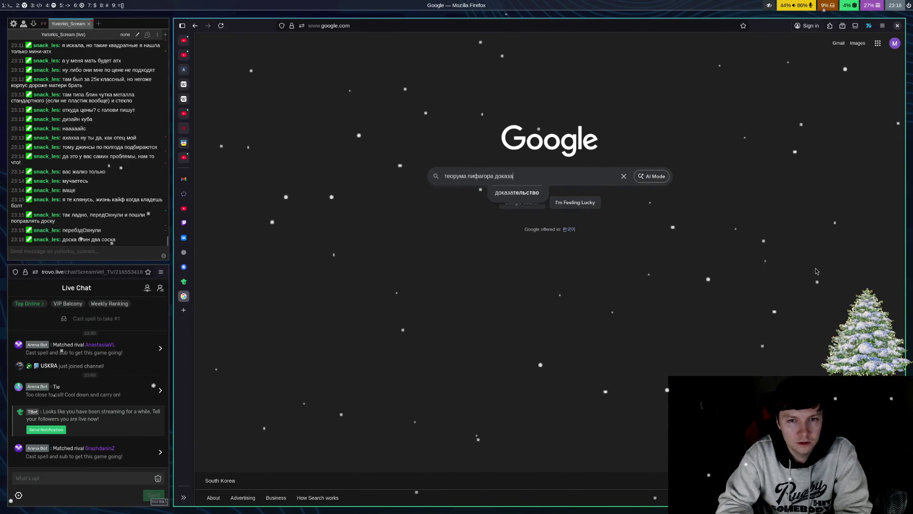
{"action": "type", "text": "льство"}
{"action": "key", "text": "Return"}
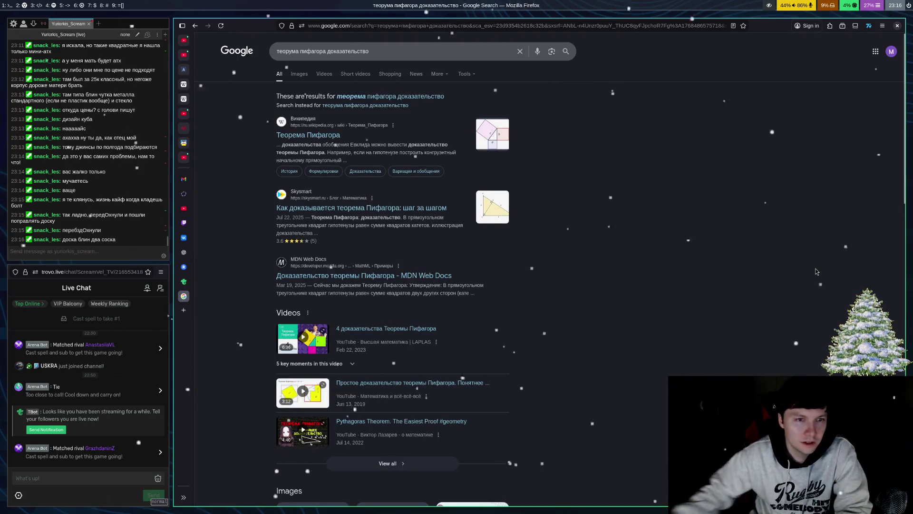
{"action": "left_click", "coordinate": [370, 214]}
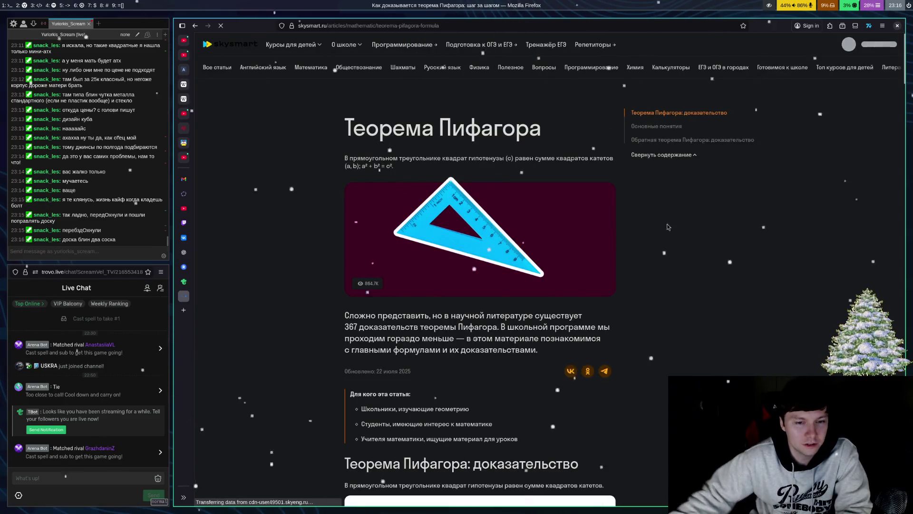
Step: Scroll through the open proof article, then return to the search results
{"action": "scroll", "coordinate": [567, 328], "scroll_direction": "down", "scroll_amount": 15}
{"action": "scroll", "coordinate": [567, 328], "scroll_direction": "up", "scroll_amount": 10}
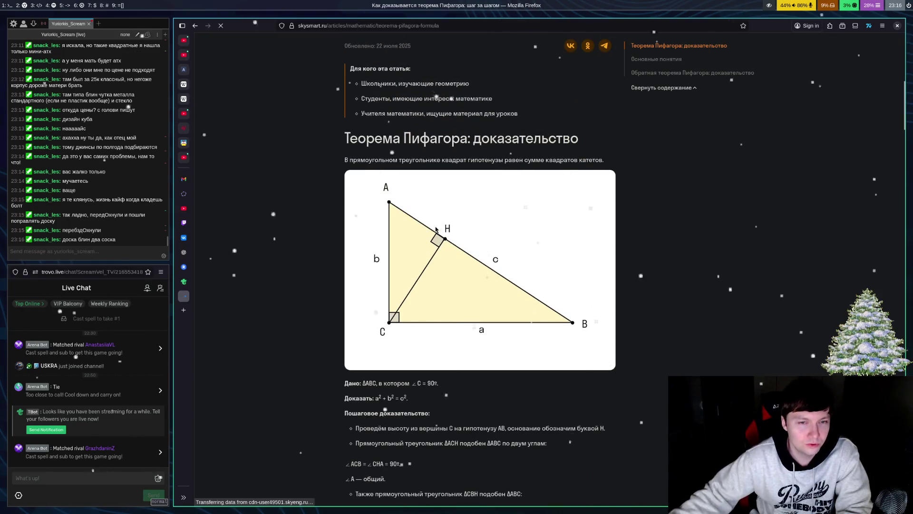
{"action": "scroll", "coordinate": [478, 394], "scroll_direction": "down", "scroll_amount": 15}
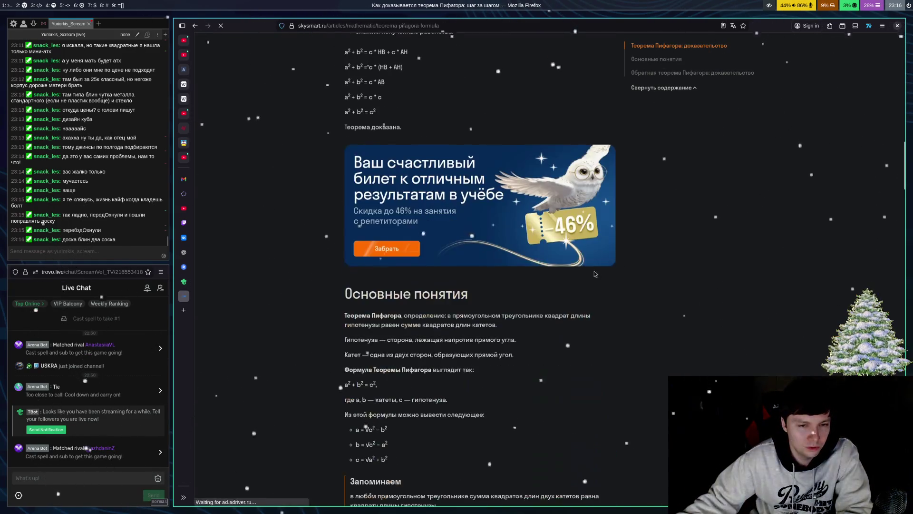
{"action": "scroll", "coordinate": [540, 294], "scroll_direction": "down", "scroll_amount": 20}
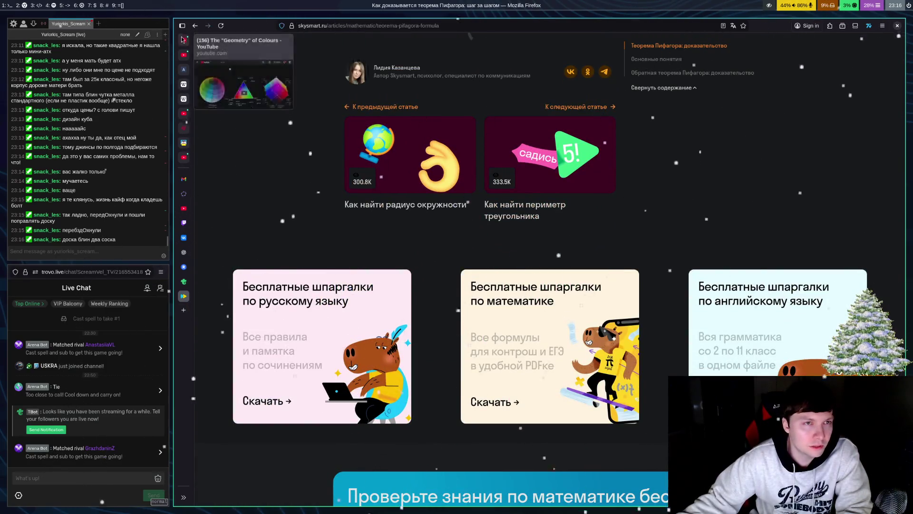
{"action": "left_click", "coordinate": [195, 25]}
Step: Rerun the search with the corrected spelling 'теорема пифагора доказательство'
{"action": "scroll", "coordinate": [417, 361], "scroll_direction": "down", "scroll_amount": 10}
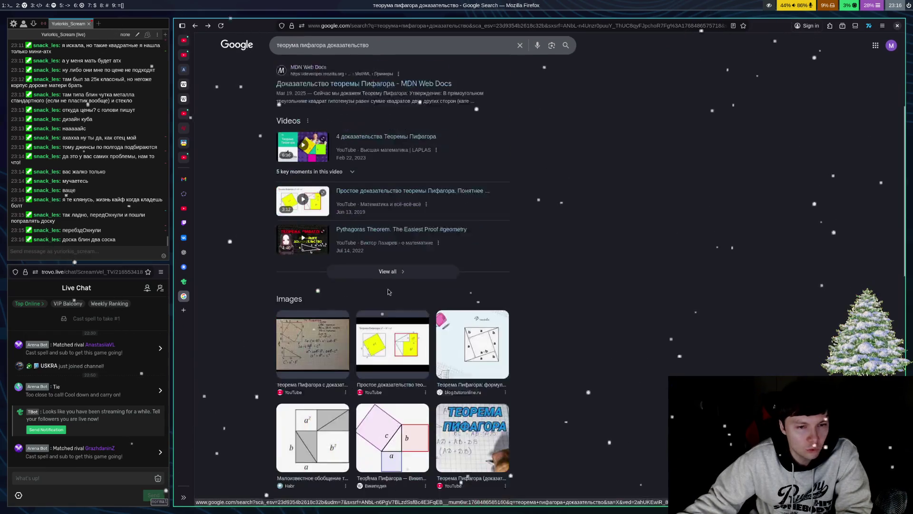
{"action": "scroll", "coordinate": [314, 341], "scroll_direction": "down", "scroll_amount": 5}
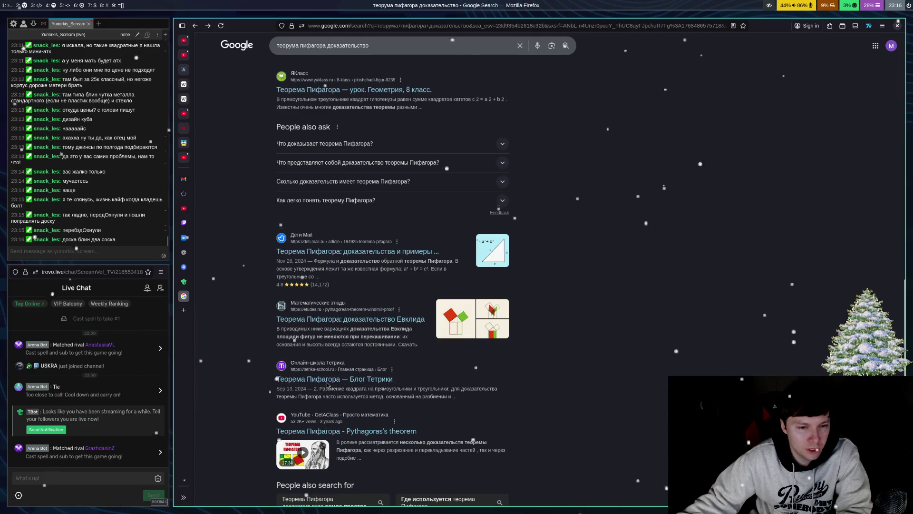
{"action": "scroll", "coordinate": [327, 385], "scroll_direction": "down", "scroll_amount": 4}
{"action": "left_click", "coordinate": [345, 466]}
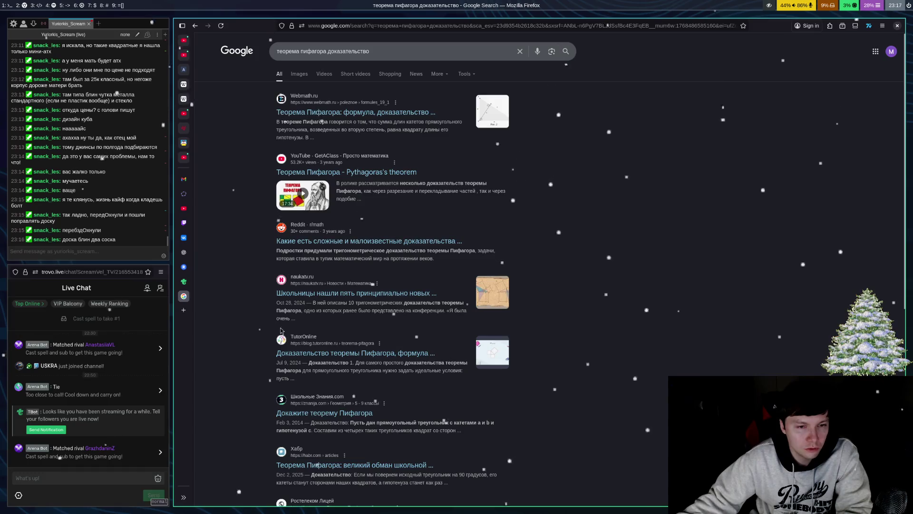
Step: Browse the second page of results, then go back to the Google results
{"action": "scroll", "coordinate": [280, 331], "scroll_direction": "down", "scroll_amount": 6}
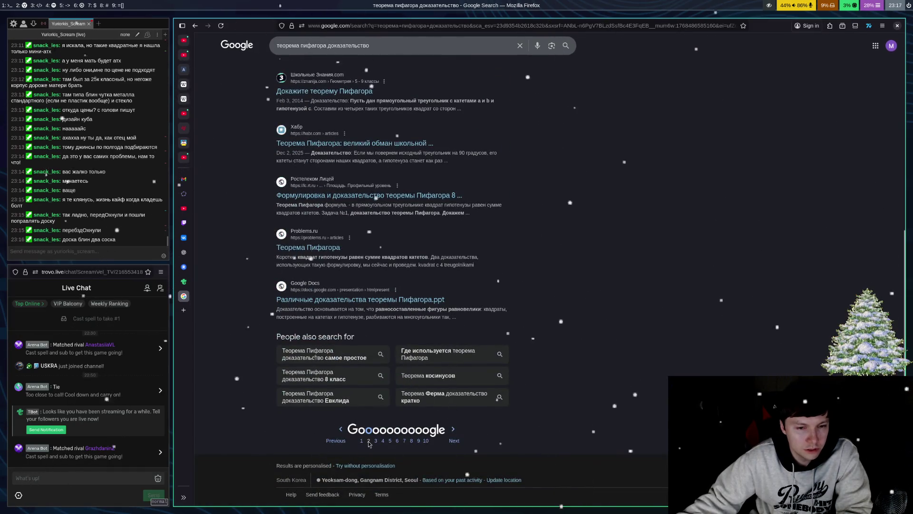
{"action": "left_click", "coordinate": [369, 442]}
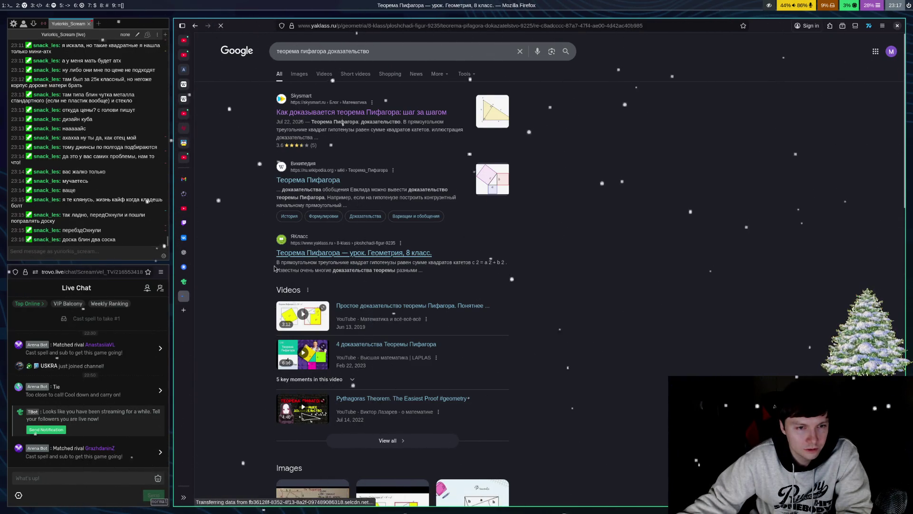
{"action": "scroll", "coordinate": [428, 293], "scroll_direction": "down", "scroll_amount": 4}
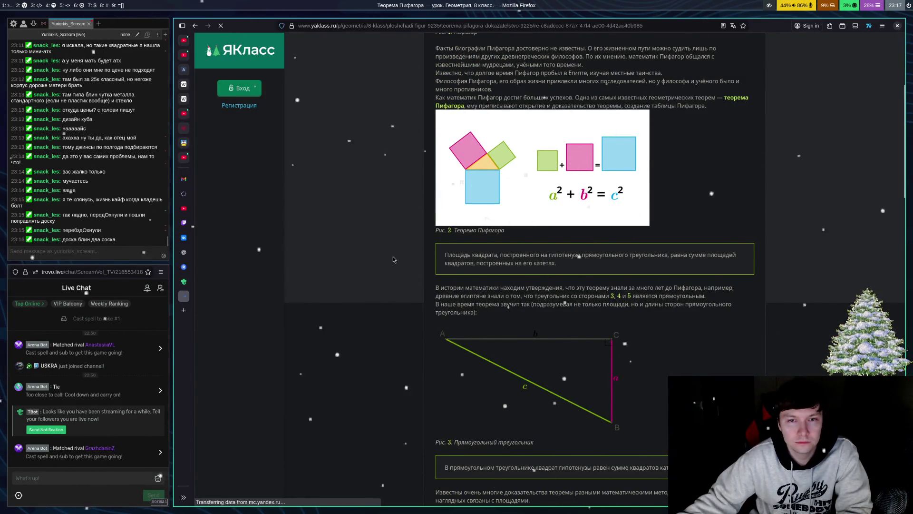
{"action": "scroll", "coordinate": [430, 235], "scroll_direction": "down", "scroll_amount": 5}
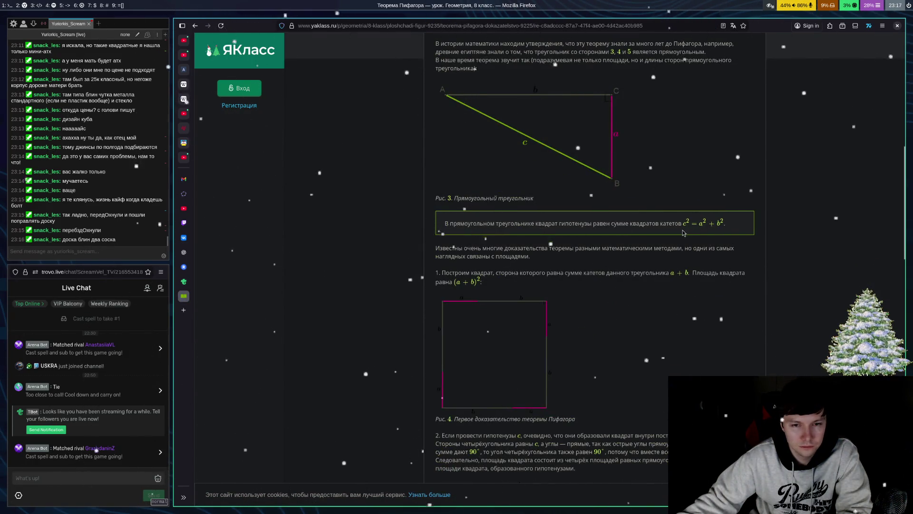
{"action": "scroll", "coordinate": [647, 232], "scroll_direction": "down", "scroll_amount": 4}
{"action": "scroll", "coordinate": [510, 205], "scroll_direction": "down", "scroll_amount": 3}
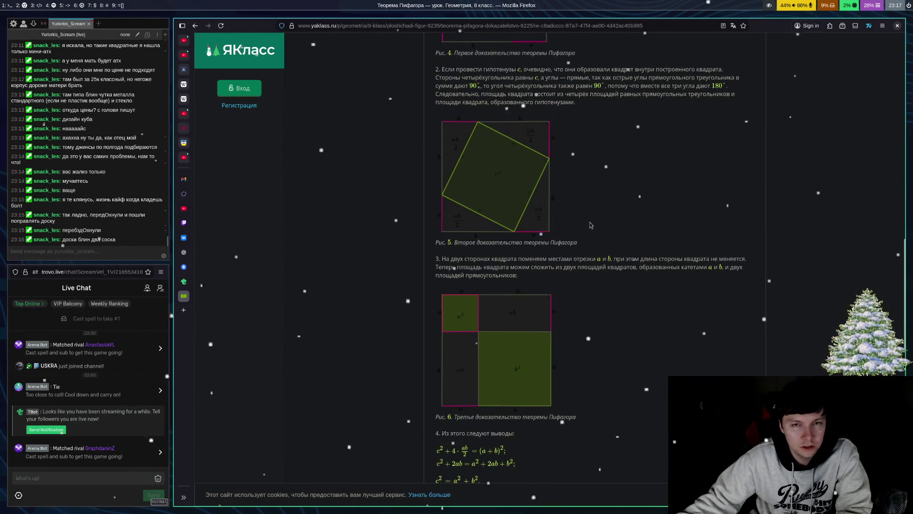
{"action": "scroll", "coordinate": [584, 224], "scroll_direction": "down", "scroll_amount": 8}
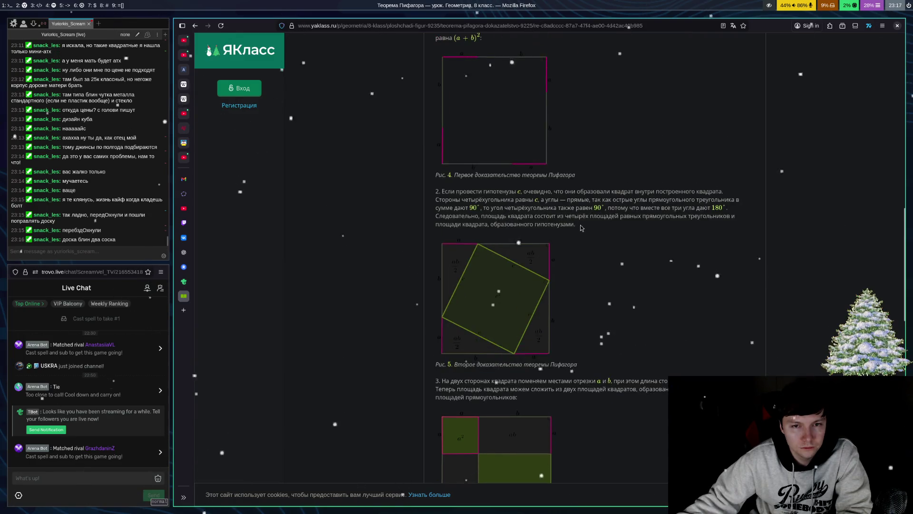
{"action": "scroll", "coordinate": [583, 230], "scroll_direction": "up", "scroll_amount": 7}
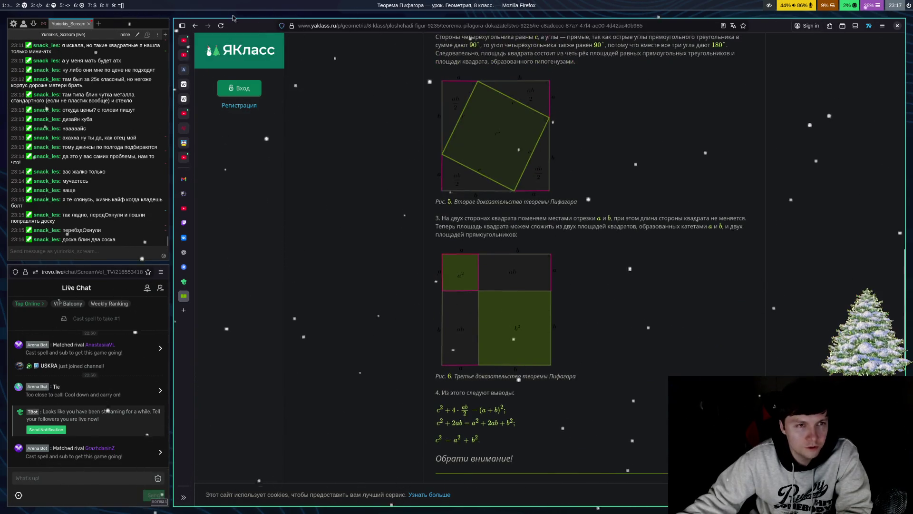
{"action": "left_click", "coordinate": [200, 25]}
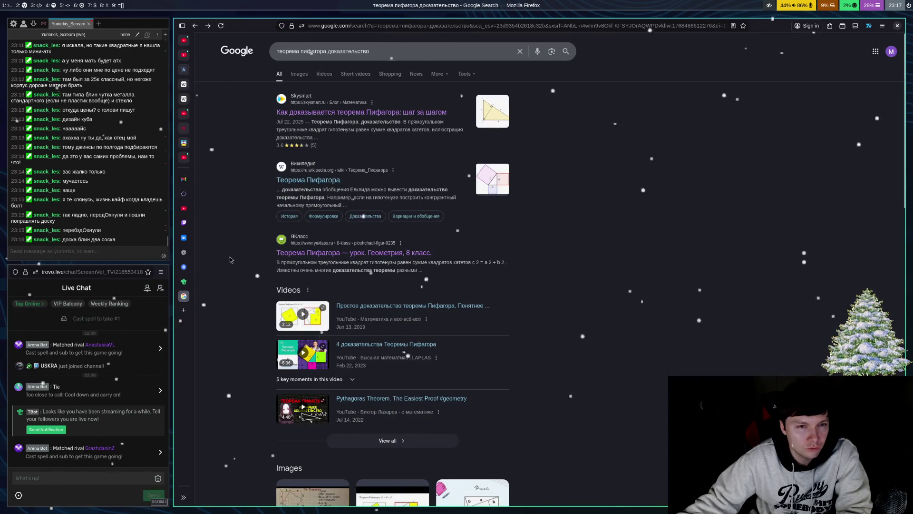
Step: Shorten the search query to 'теорема пифагора' and run it
{"action": "scroll", "coordinate": [249, 236], "scroll_direction": "down", "scroll_amount": 4}
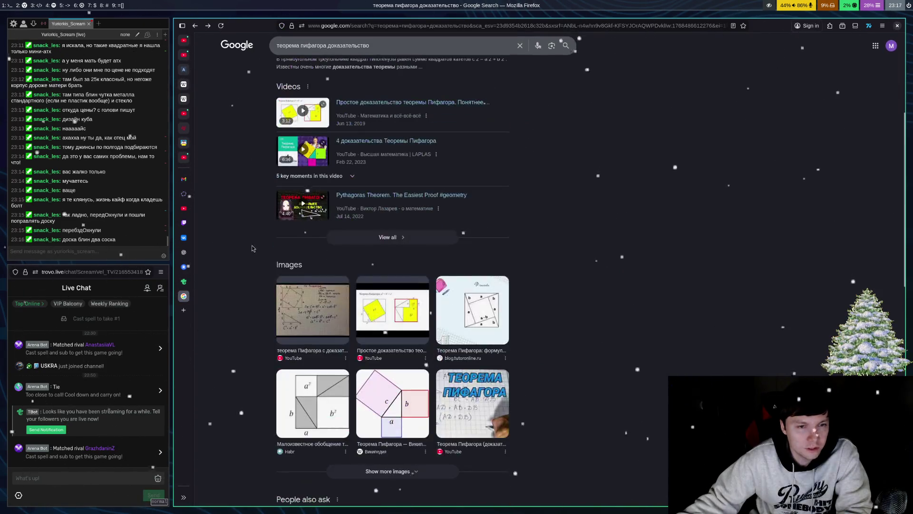
{"action": "scroll", "coordinate": [295, 238], "scroll_direction": "down", "scroll_amount": 4}
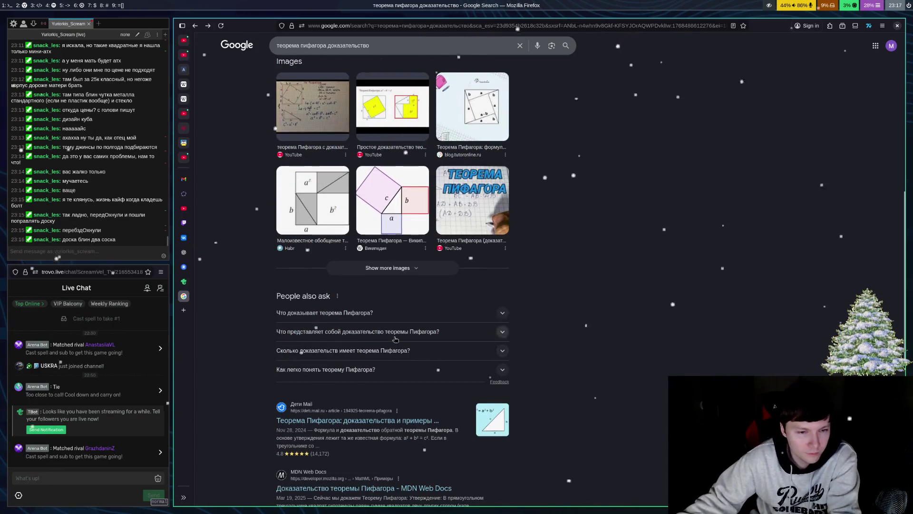
{"action": "left_click", "coordinate": [370, 46]}
{"action": "key", "text": "BackSpace"}
{"action": "key", "text": "BackSpace"}
{"action": "key", "text": "BackSpace"}
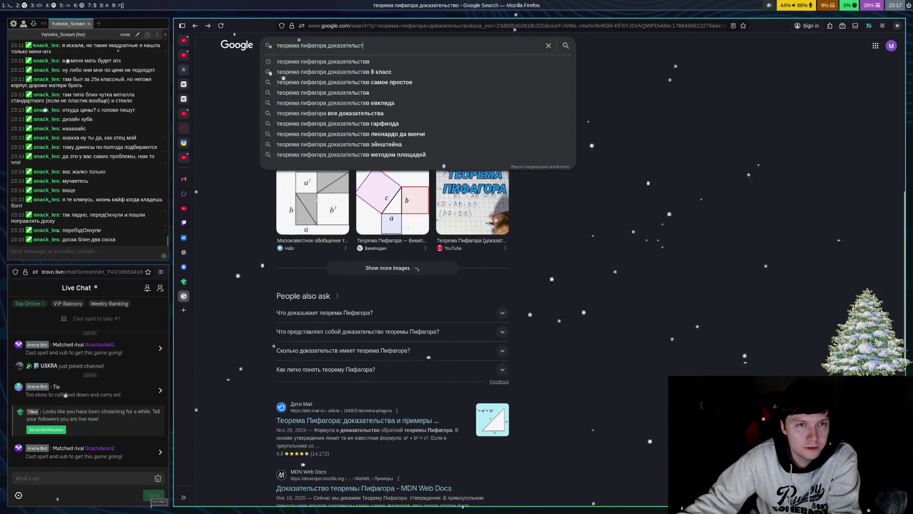
{"action": "key", "text": "BackSpace"}
{"action": "key", "text": "BackSpace"}
{"action": "key", "text": "BackSpace"}
{"action": "key", "text": "Return"}
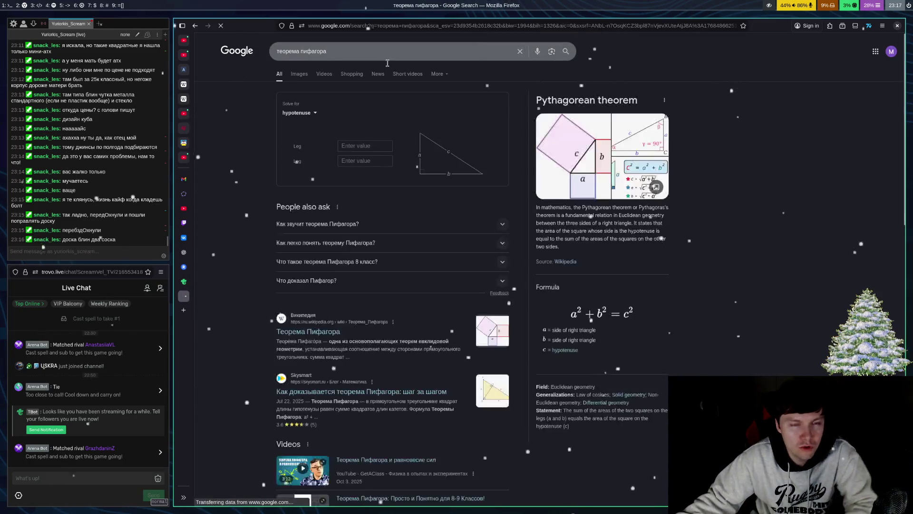
Step: Scroll the results and open Tetrika's 'Теорема Пифагора' blog article
{"action": "scroll", "coordinate": [217, 221], "scroll_direction": "down", "scroll_amount": 4}
{"action": "scroll", "coordinate": [333, 280], "scroll_direction": "down", "scroll_amount": 4}
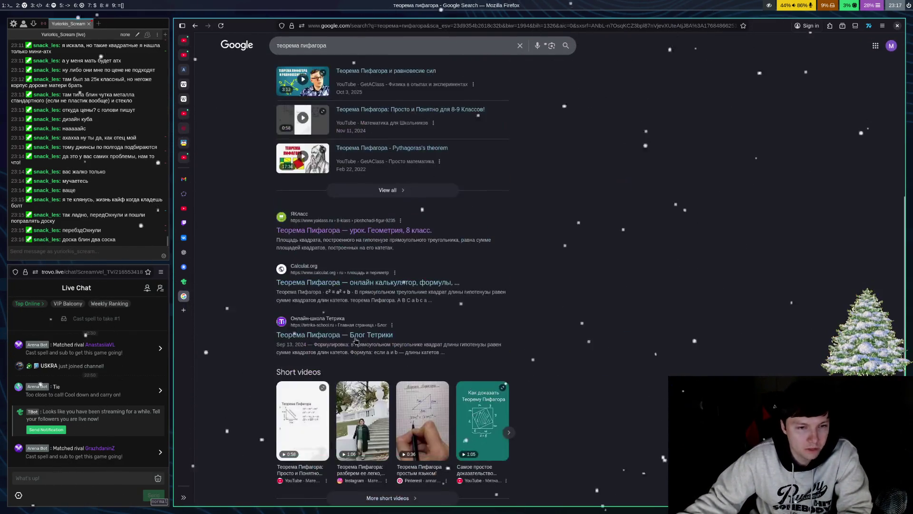
{"action": "left_click", "coordinate": [314, 338]}
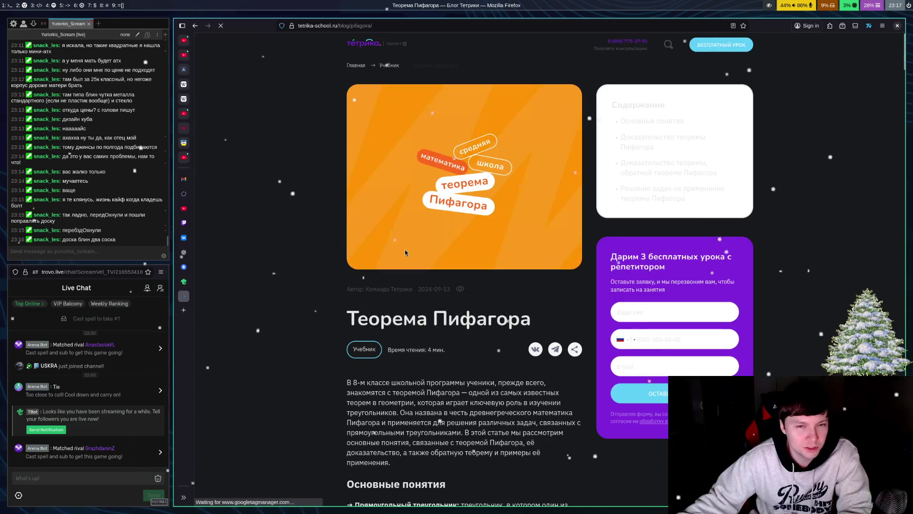
{"action": "scroll", "coordinate": [362, 241], "scroll_direction": "down", "scroll_amount": 5}
{"action": "scroll", "coordinate": [351, 239], "scroll_direction": "down", "scroll_amount": 6}
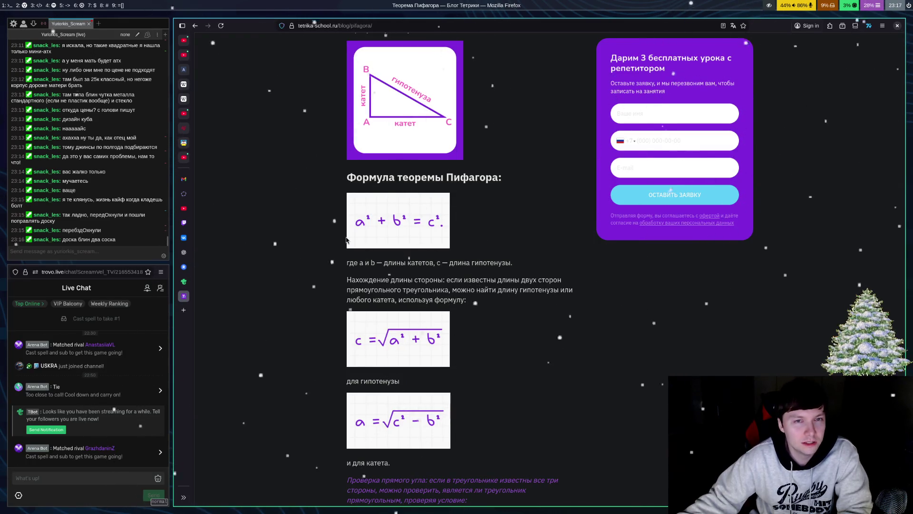
{"action": "scroll", "coordinate": [346, 240], "scroll_direction": "down", "scroll_amount": 10}
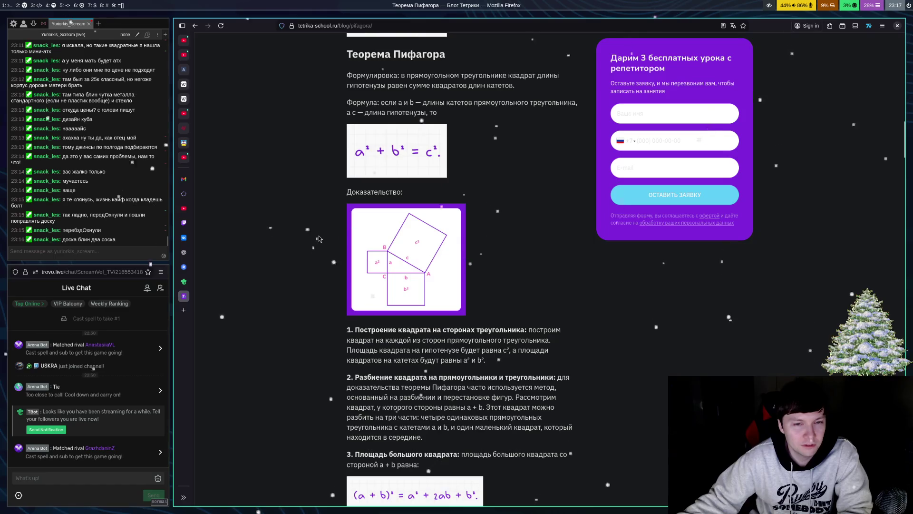
{"action": "scroll", "coordinate": [318, 238], "scroll_direction": "down", "scroll_amount": 5}
{"action": "scroll", "coordinate": [328, 233], "scroll_direction": "up", "scroll_amount": 3}
{"action": "scroll", "coordinate": [338, 228], "scroll_direction": "down", "scroll_amount": 5}
{"action": "scroll", "coordinate": [338, 228], "scroll_direction": "down", "scroll_amount": 15}
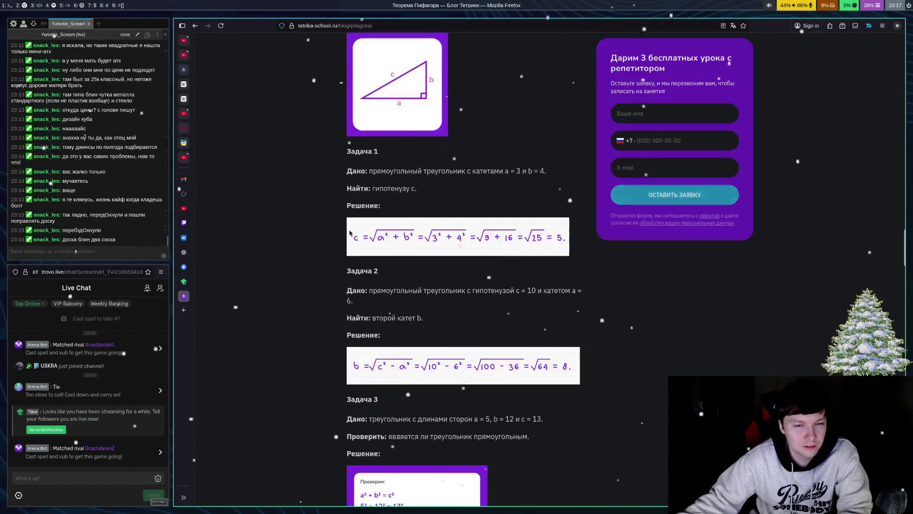
{"action": "scroll", "coordinate": [348, 236], "scroll_direction": "down", "scroll_amount": 5}
{"action": "left_click", "coordinate": [195, 25]}
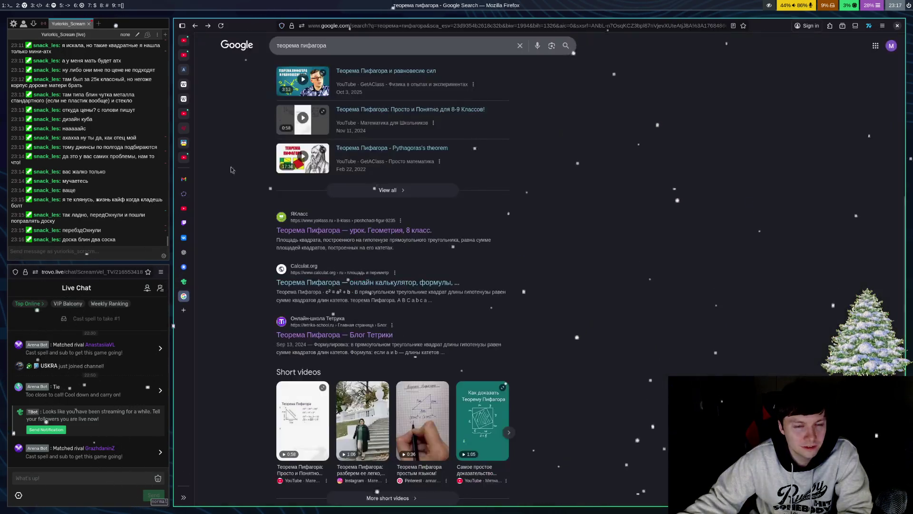
Step: Open the Habr article 'Теорема Пифагора: великий обман школьной программы' from the results
{"action": "scroll", "coordinate": [270, 217], "scroll_direction": "down", "scroll_amount": 6}
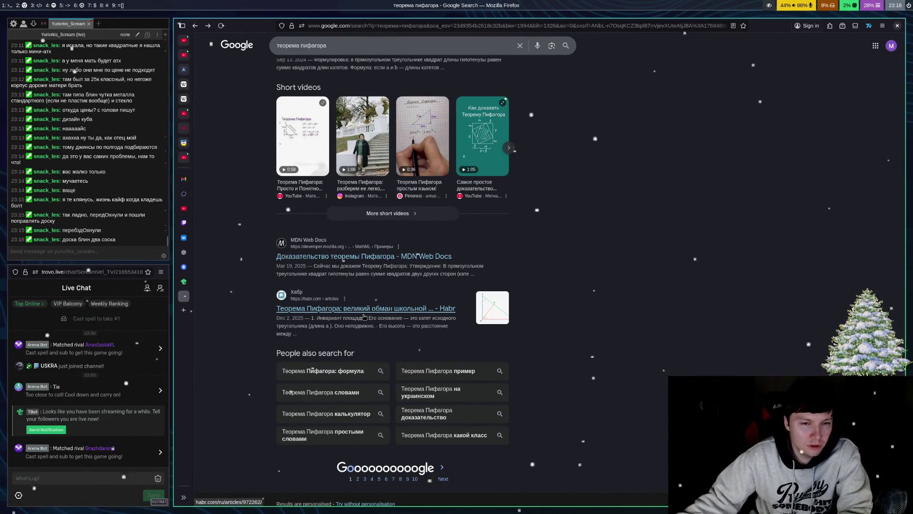
{"action": "left_click", "coordinate": [364, 315]}
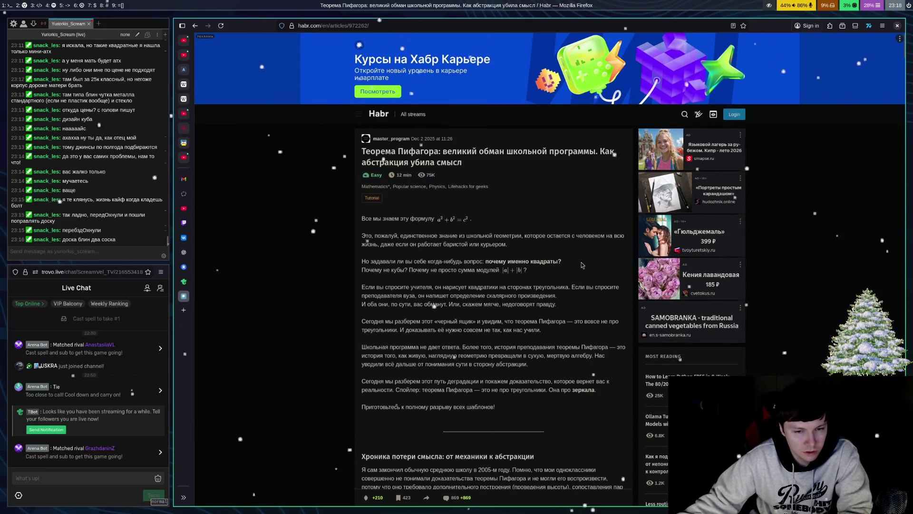
{"action": "scroll", "coordinate": [569, 271], "scroll_direction": "down", "scroll_amount": 5}
{"action": "scroll", "coordinate": [496, 269], "scroll_direction": "down", "scroll_amount": 10}
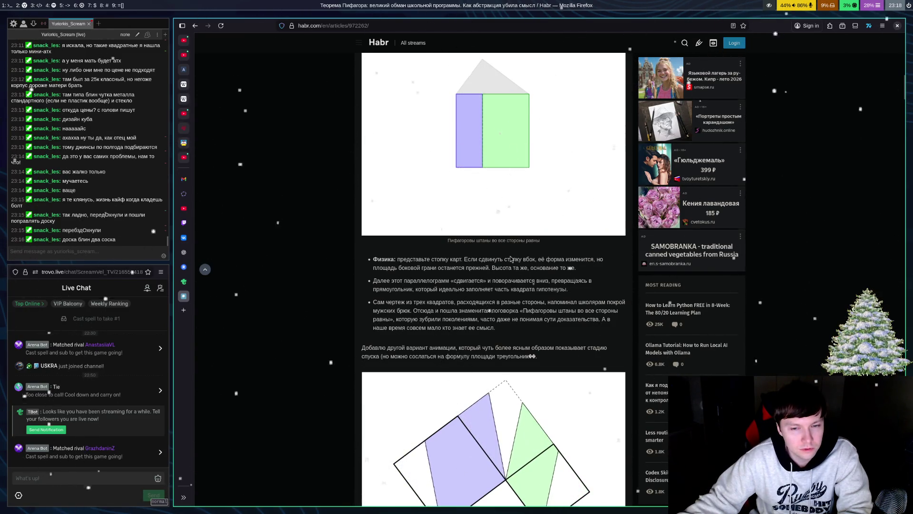
Step: Read through the Habr article's proof down to its tags
{"action": "scroll", "coordinate": [511, 258], "scroll_direction": "up", "scroll_amount": 9}
{"action": "scroll", "coordinate": [517, 256], "scroll_direction": "down", "scroll_amount": 12}
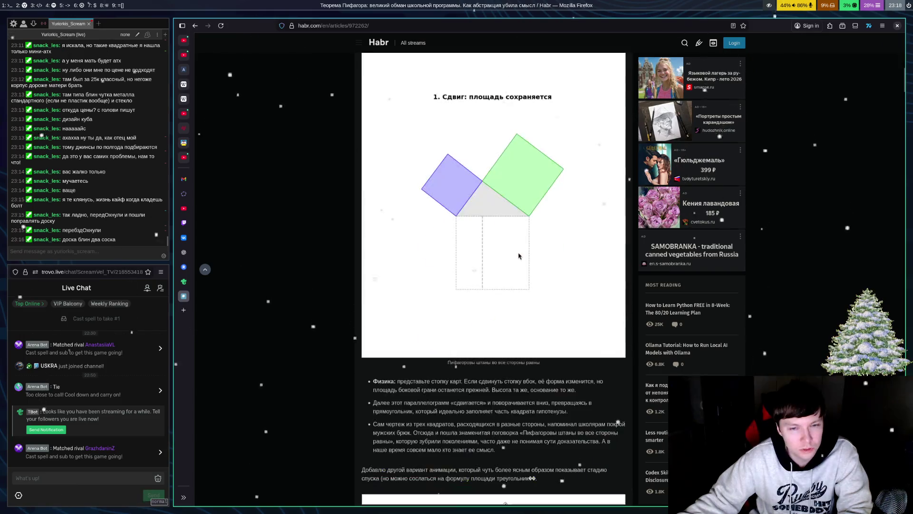
{"action": "scroll", "coordinate": [520, 255], "scroll_direction": "down", "scroll_amount": 7}
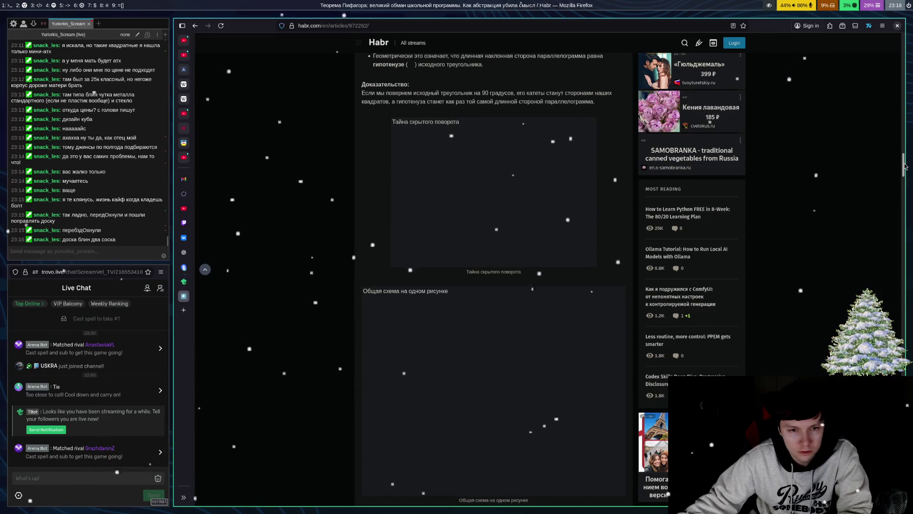
{"action": "scroll", "coordinate": [905, 165], "scroll_direction": "down", "scroll_amount": 10}
{"action": "scroll", "coordinate": [493, 276], "scroll_direction": "down", "scroll_amount": 15}
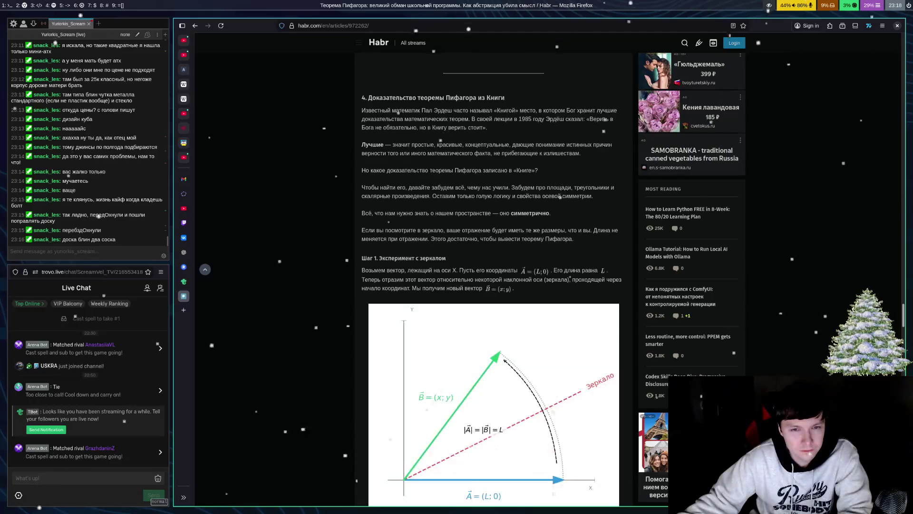
{"action": "scroll", "coordinate": [493, 276], "scroll_direction": "down", "scroll_amount": 10}
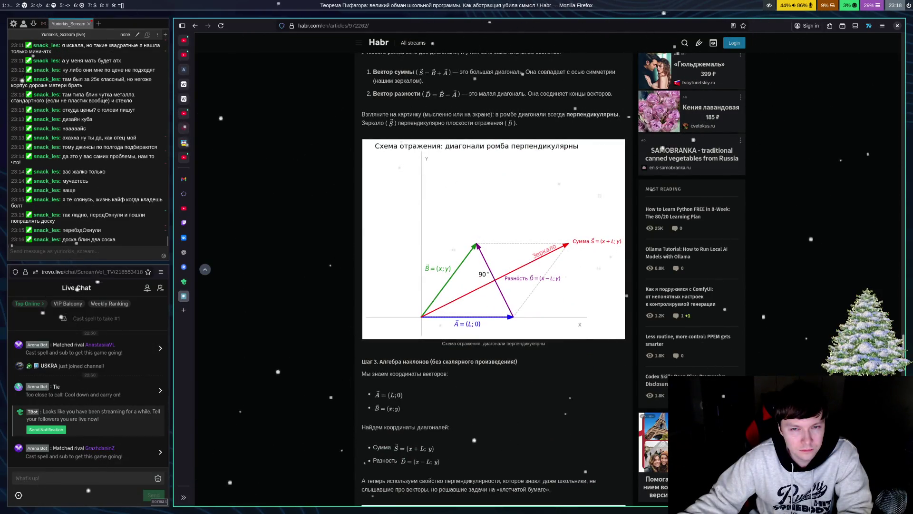
{"action": "scroll", "coordinate": [493, 275], "scroll_direction": "down", "scroll_amount": 10}
{"action": "scroll", "coordinate": [493, 276], "scroll_direction": "down", "scroll_amount": 15}
{"action": "scroll", "coordinate": [494, 275], "scroll_direction": "down", "scroll_amount": 3}
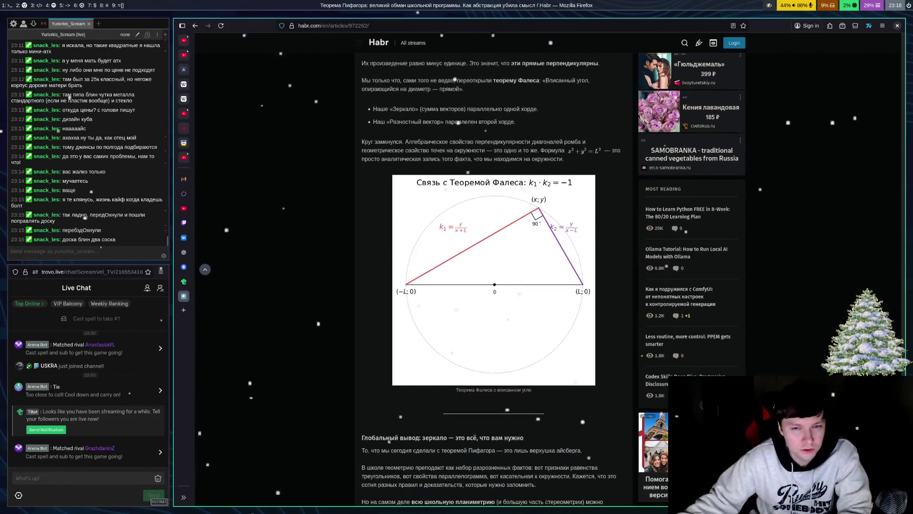
{"action": "scroll", "coordinate": [493, 276], "scroll_direction": "down", "scroll_amount": 20}
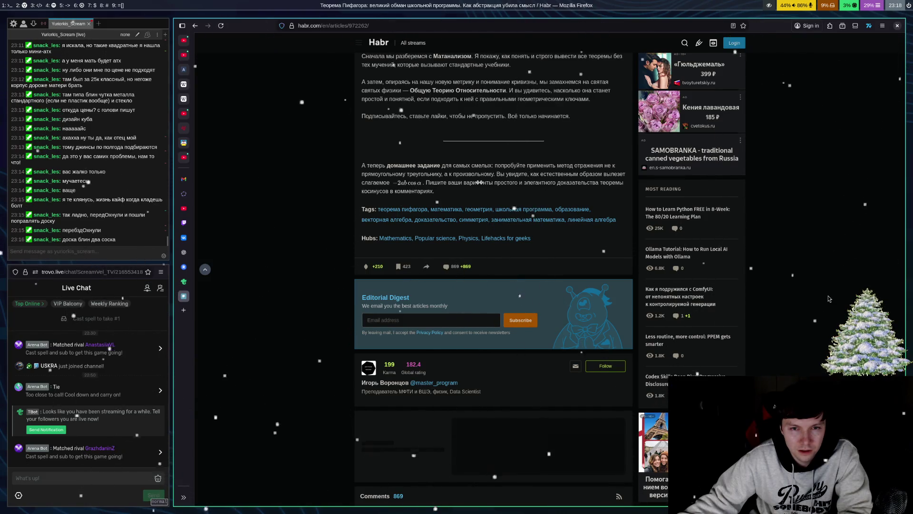
Step: Scroll down to the Habr article's comments, then jump back to its top
{"action": "scroll", "coordinate": [845, 286], "scroll_direction": "down", "scroll_amount": 5}
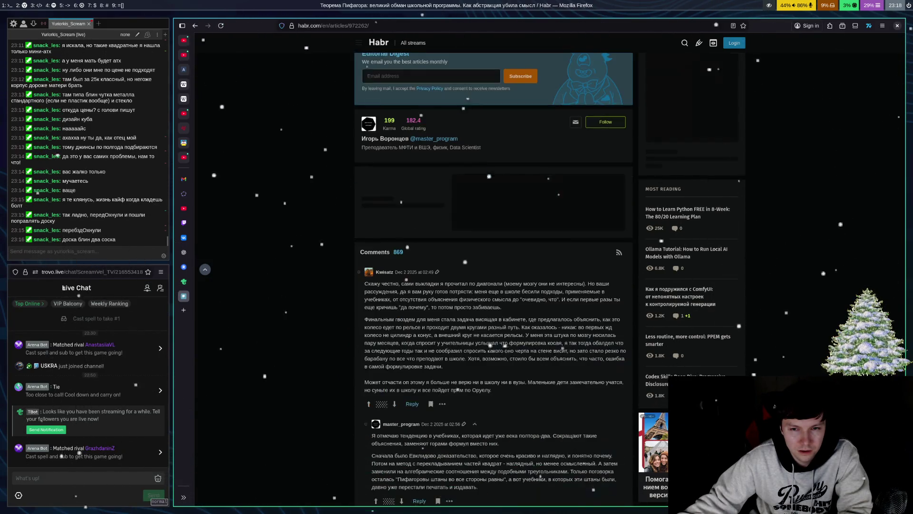
{"action": "scroll", "coordinate": [493, 280], "scroll_direction": "down", "scroll_amount": 5}
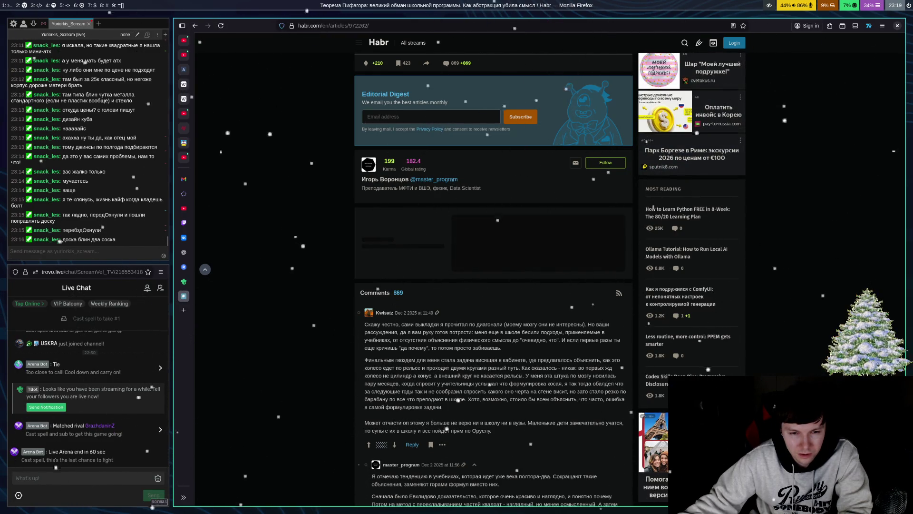
{"action": "key", "text": "Home"}
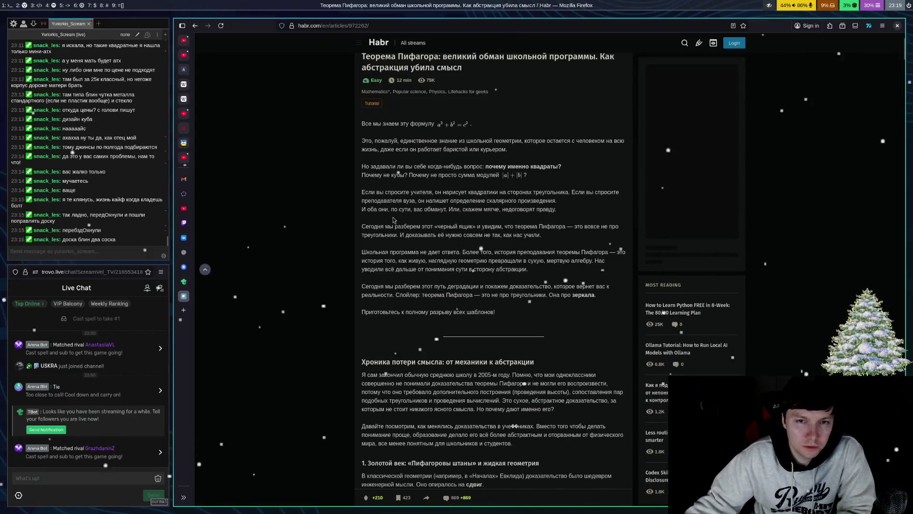
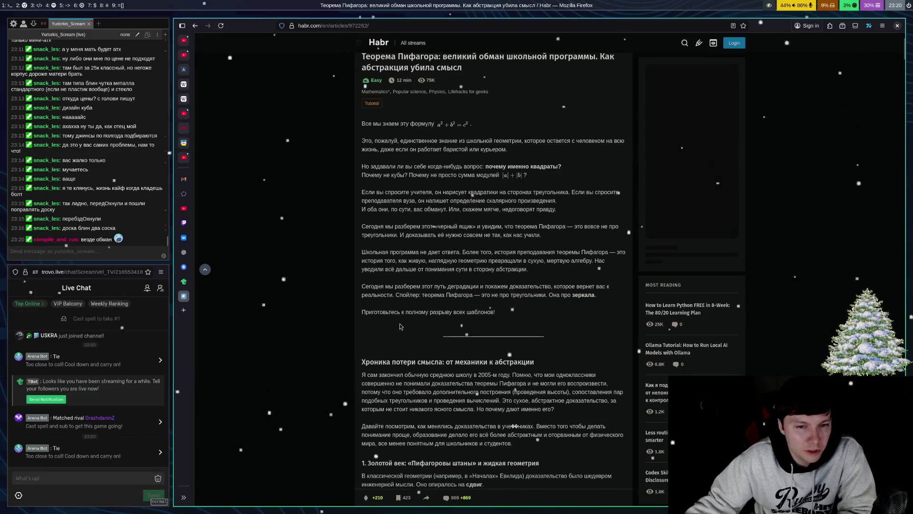
Step: Scroll the Pythagorean theorem article down to the 'Хроника потери смысла' section
{"action": "scroll", "coordinate": [629, 278], "scroll_direction": "down", "scroll_amount": 5}
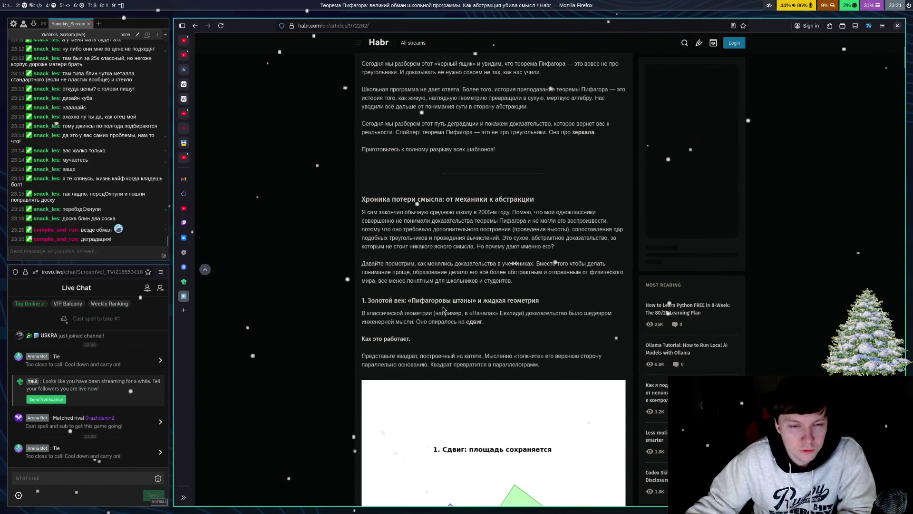
Step: Scroll down until the '1. Сдвиг: площадь сохраняется' shear diagram with blue and green squares fills the column
{"action": "scroll", "coordinate": [445, 246], "scroll_direction": "down", "scroll_amount": 3}
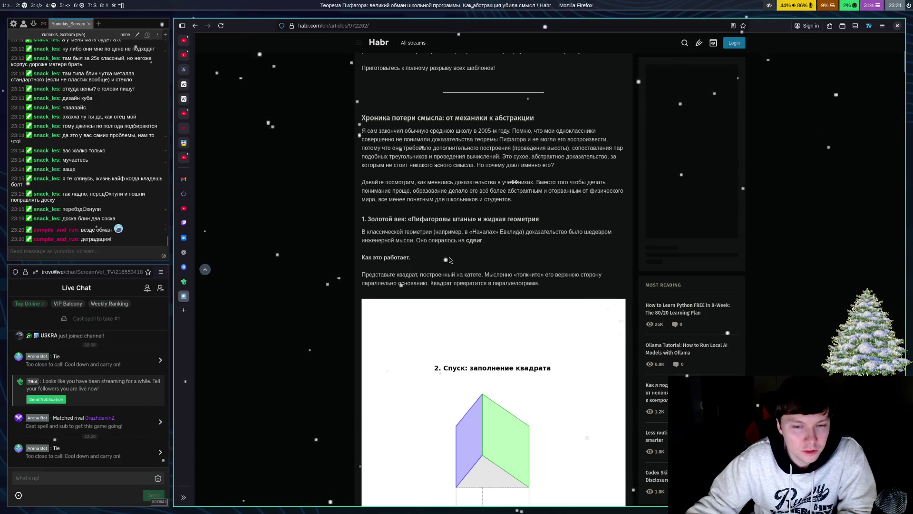
{"action": "scroll", "coordinate": [464, 254], "scroll_direction": "down", "scroll_amount": 3}
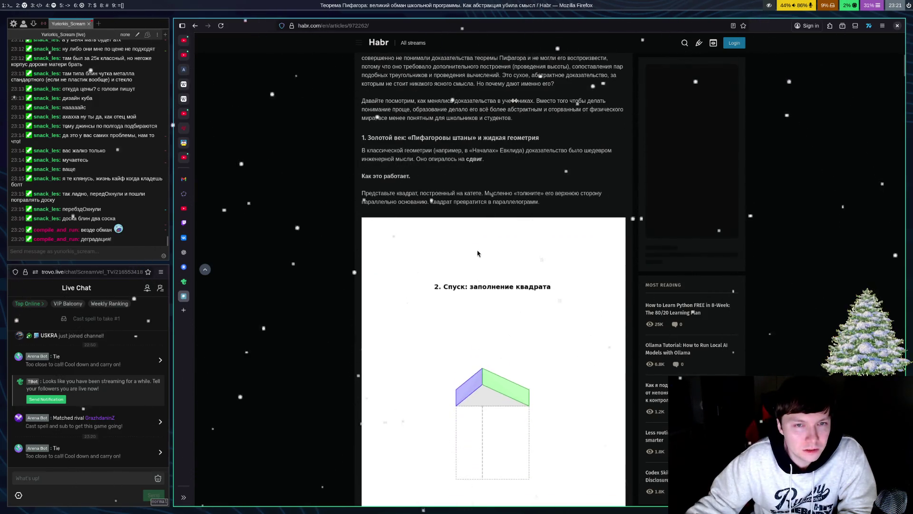
{"action": "scroll", "coordinate": [419, 226], "scroll_direction": "down", "scroll_amount": 2}
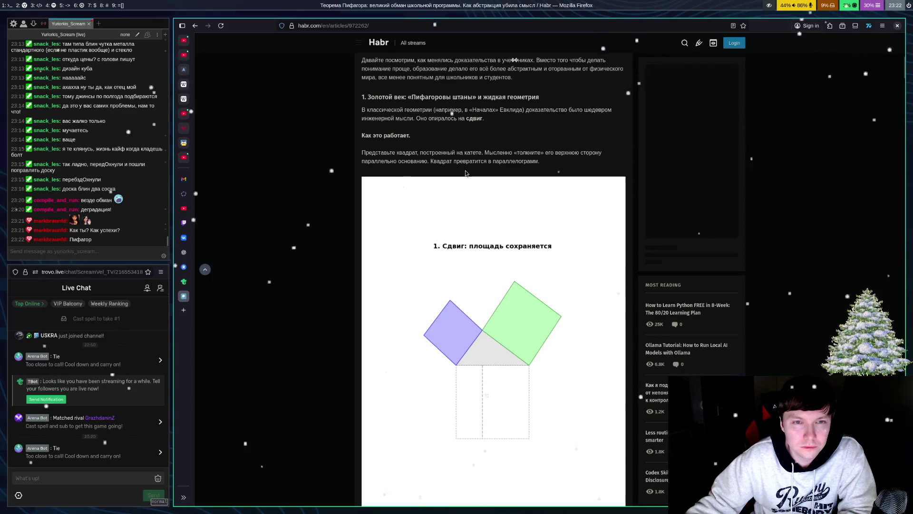
Step: Scroll slightly so the full animation and its 'Пифагоровы штаны во все стороны равны' caption are visible
{"action": "scroll", "coordinate": [470, 178], "scroll_direction": "down", "scroll_amount": 3}
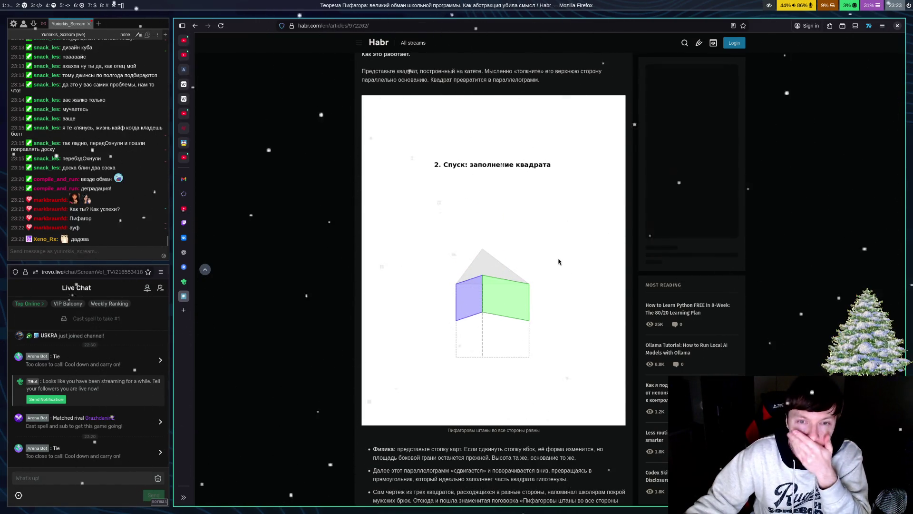
{"action": "scroll", "coordinate": [556, 259], "scroll_direction": "down", "scroll_amount": 3}
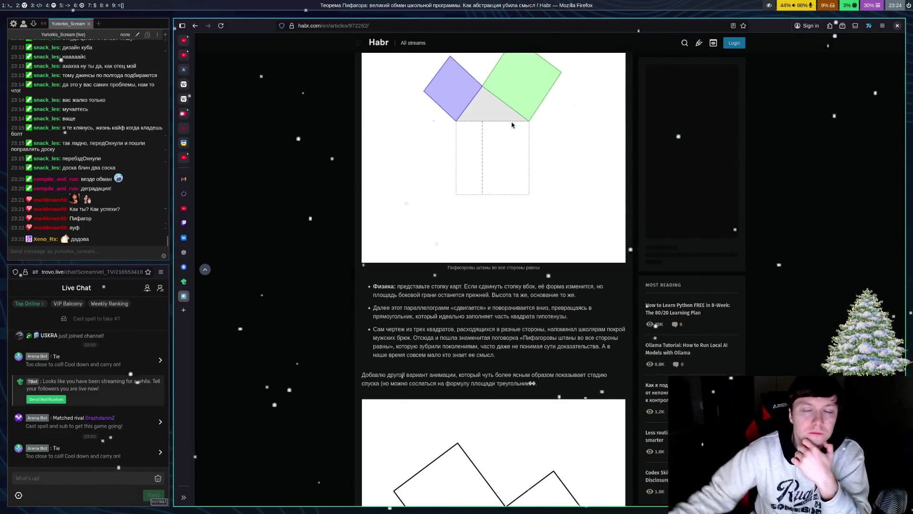
Step: Scroll to the alternative descent animation where parallelograms slide into the hypotenuse square
{"action": "scroll", "coordinate": [572, 255], "scroll_direction": "up", "scroll_amount": 4}
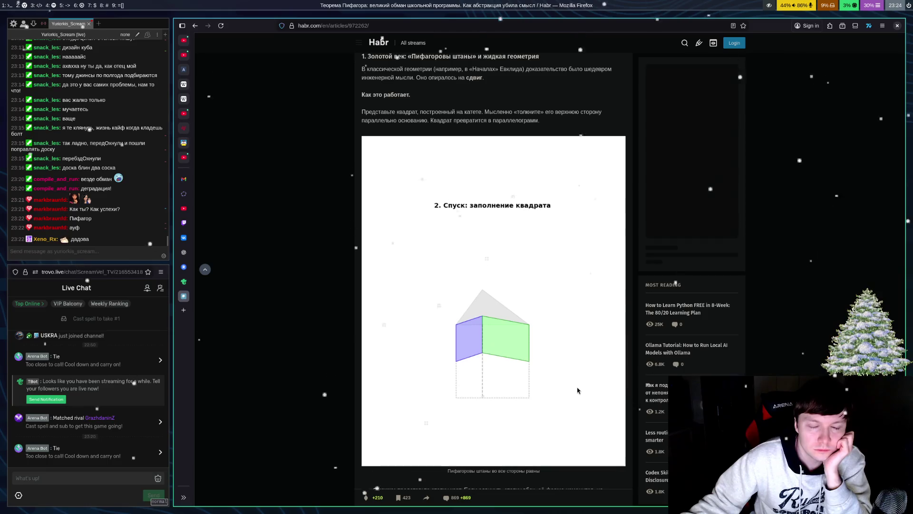
{"action": "scroll", "coordinate": [593, 383], "scroll_direction": "down", "scroll_amount": 3}
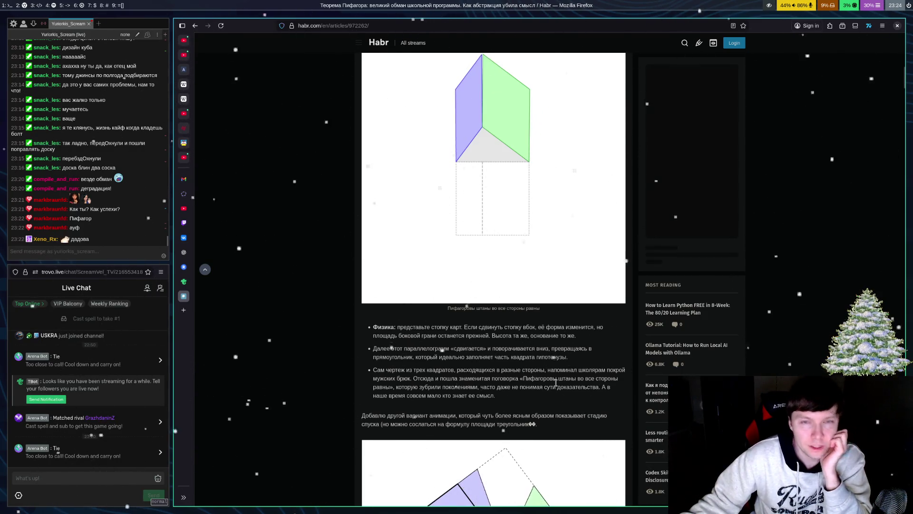
{"action": "scroll", "coordinate": [555, 392], "scroll_direction": "down", "scroll_amount": 2}
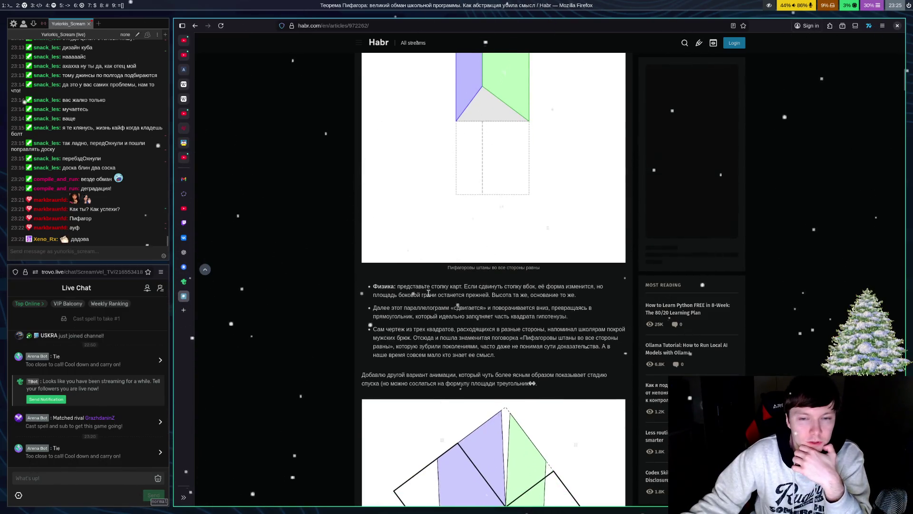
{"action": "scroll", "coordinate": [428, 294], "scroll_direction": "down", "scroll_amount": 5}
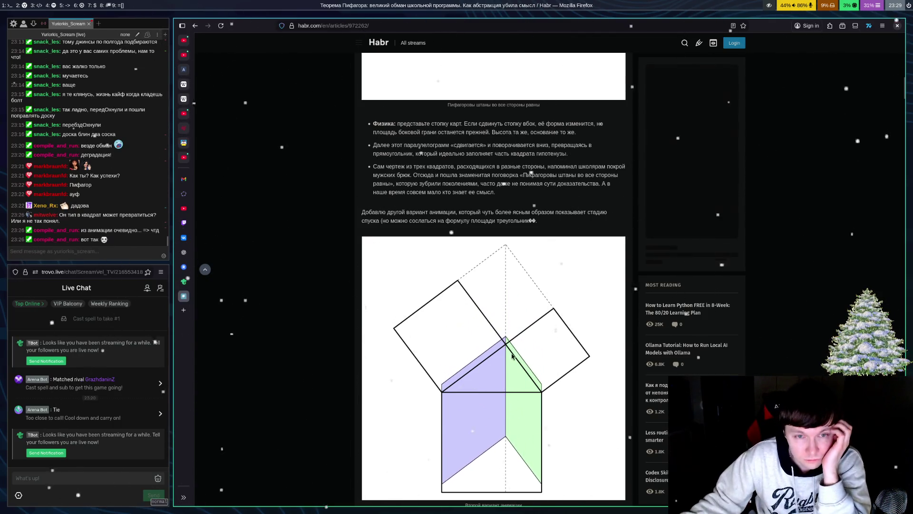
Step: Settle on 'Почему это работает? (Магия сдвига)' with its a/b parallelogram figure and S = Основание × Высота
{"action": "scroll", "coordinate": [582, 347], "scroll_direction": "down", "scroll_amount": 8}
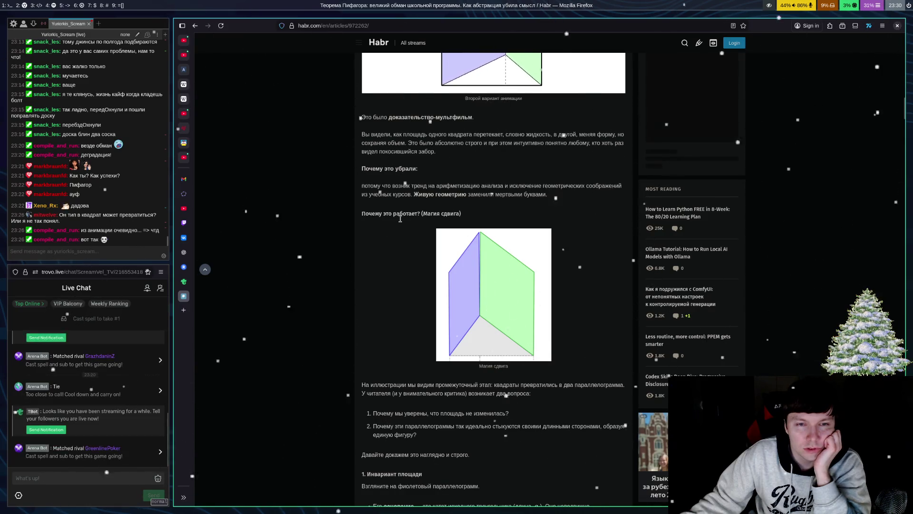
{"action": "scroll", "coordinate": [547, 235], "scroll_direction": "down", "scroll_amount": 3}
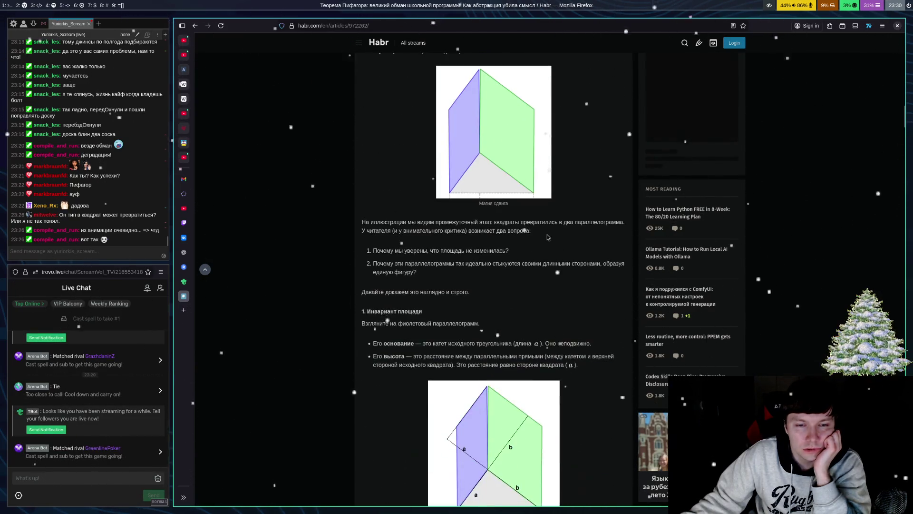
{"action": "scroll", "coordinate": [512, 228], "scroll_direction": "down", "scroll_amount": 1}
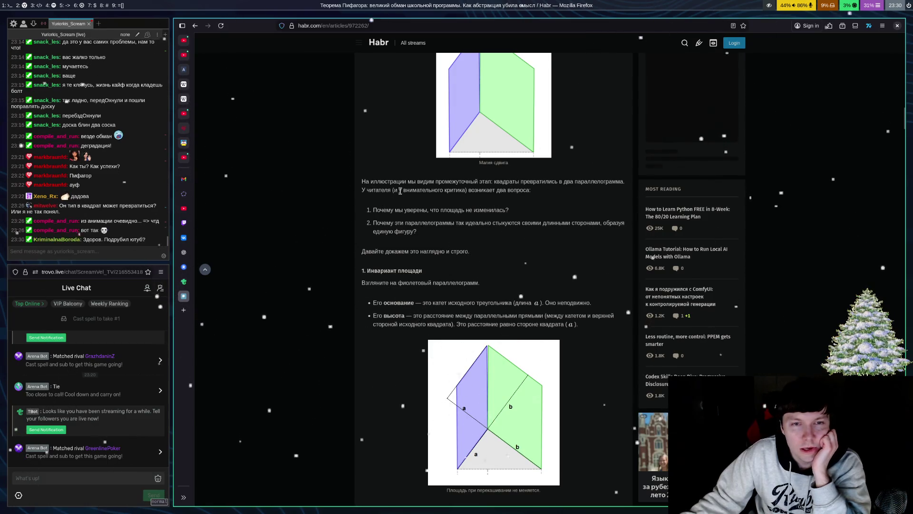
{"action": "scroll", "coordinate": [507, 244], "scroll_direction": "up", "scroll_amount": 1}
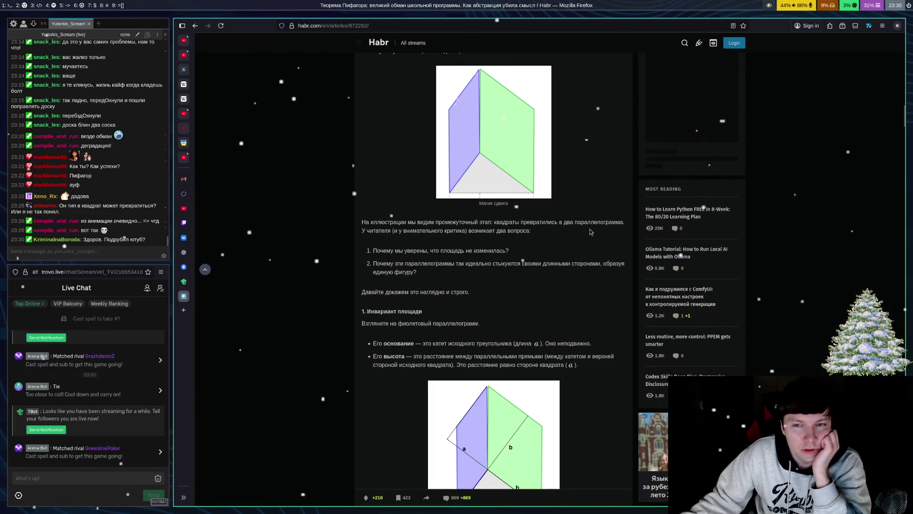
{"action": "scroll", "coordinate": [571, 234], "scroll_direction": "up", "scroll_amount": 1}
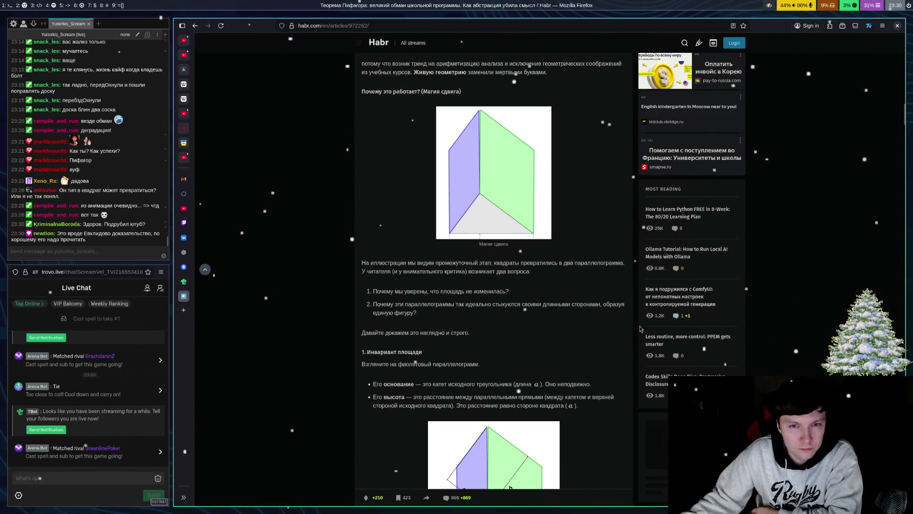
{"action": "scroll", "coordinate": [513, 270], "scroll_direction": "down", "scroll_amount": 3}
{"action": "scroll", "coordinate": [519, 273], "scroll_direction": "up", "scroll_amount": 3}
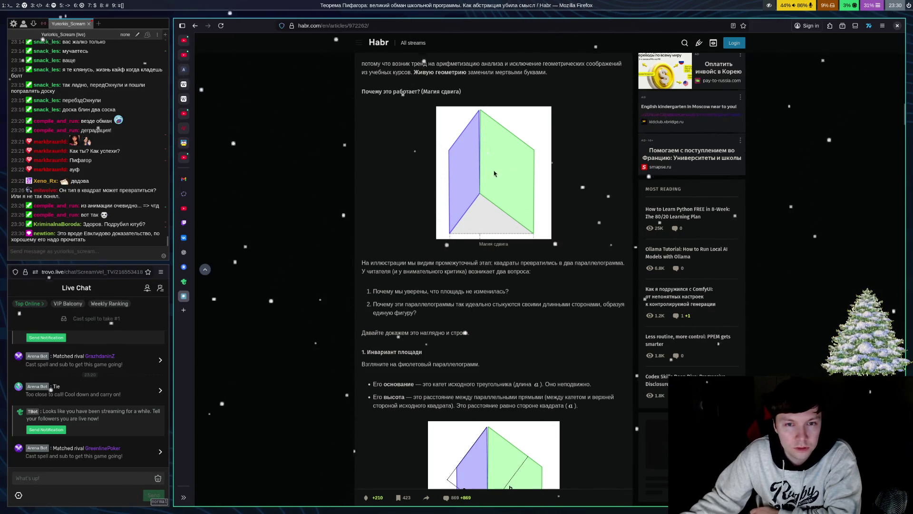
{"action": "scroll", "coordinate": [515, 175], "scroll_direction": "down", "scroll_amount": 4}
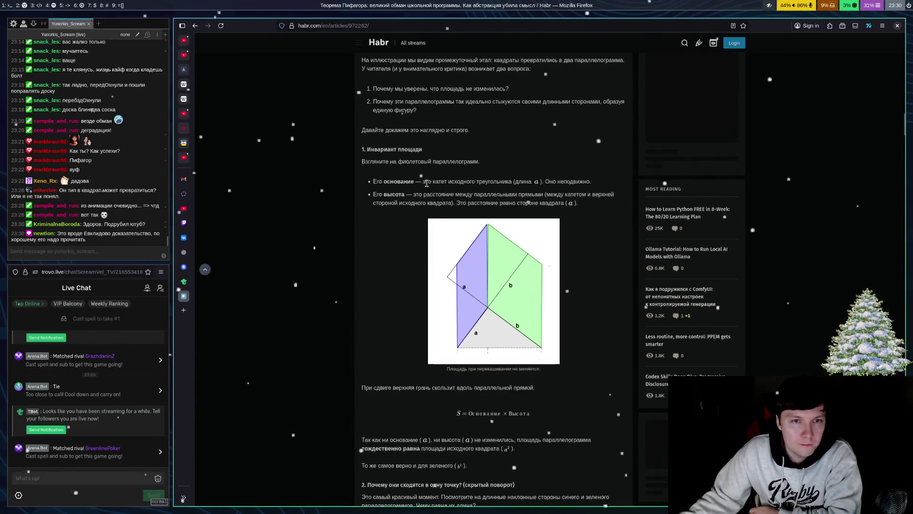
Step: Scroll back to the 'Площадь при перекашивании не меняется' figure, then focus the Chatterino chat window
{"action": "scroll", "coordinate": [437, 195], "scroll_direction": "up", "scroll_amount": 1}
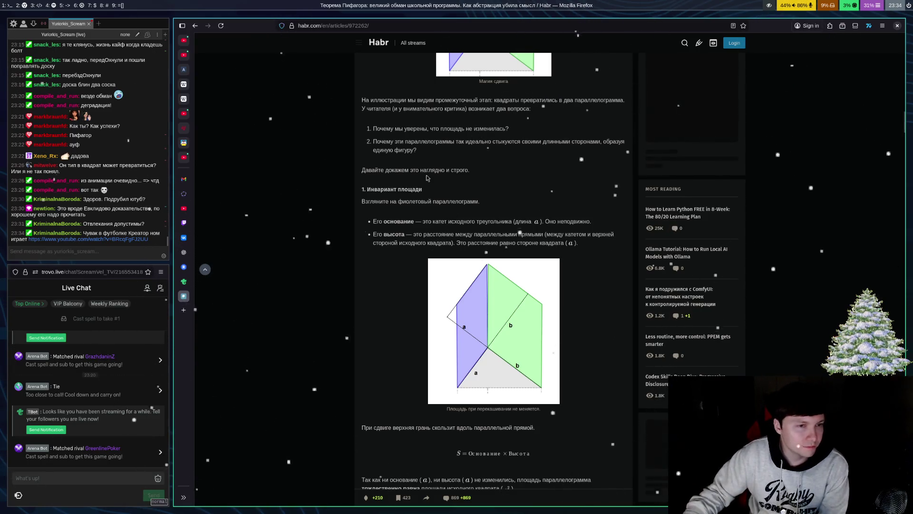
{"action": "left_click", "coordinate": [142, 263]}
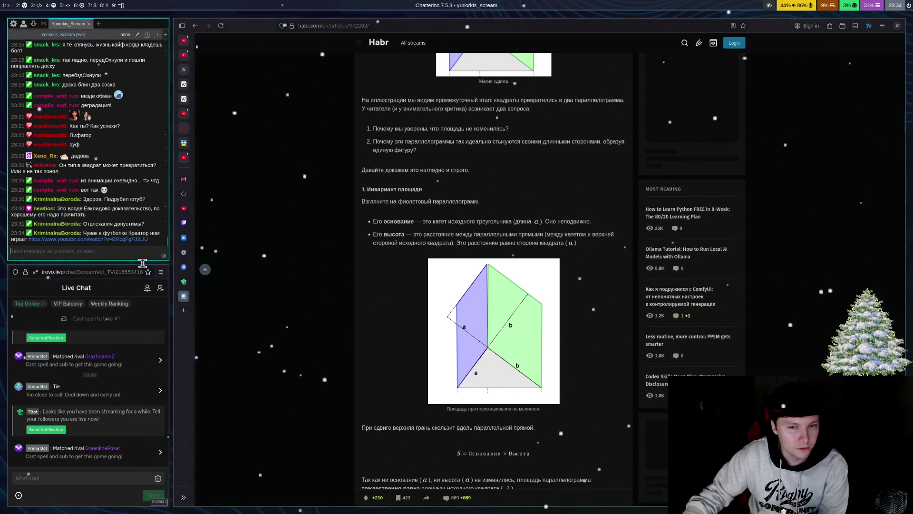
Step: Open the chat's YouTube link to 'Dying Fetus - In The Trenches (Live HD)' in Firefox
{"action": "left_click", "coordinate": [116, 242]}
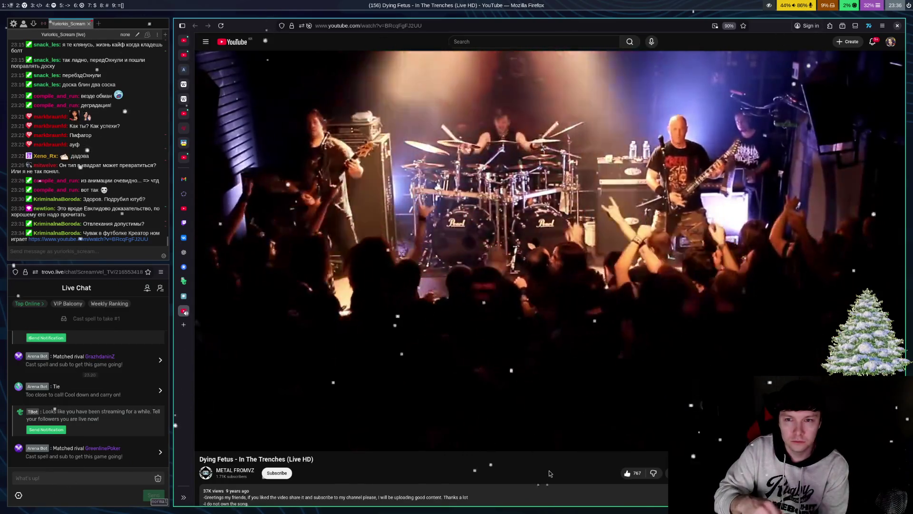
Step: Pause the concert video, rewind a few seconds, and replay it, leaving it paused at 1:12
{"action": "key", "text": "space"}
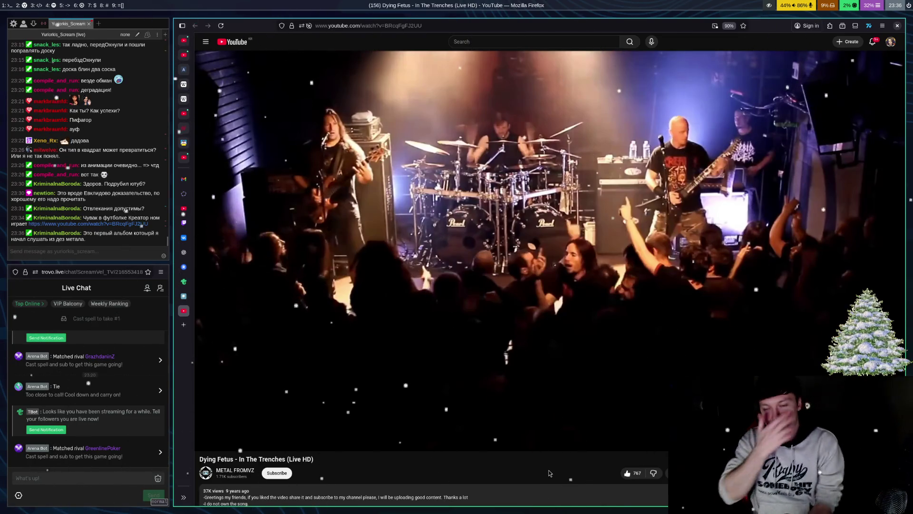
{"action": "key", "text": "Left"}
{"action": "key", "text": "Left"}
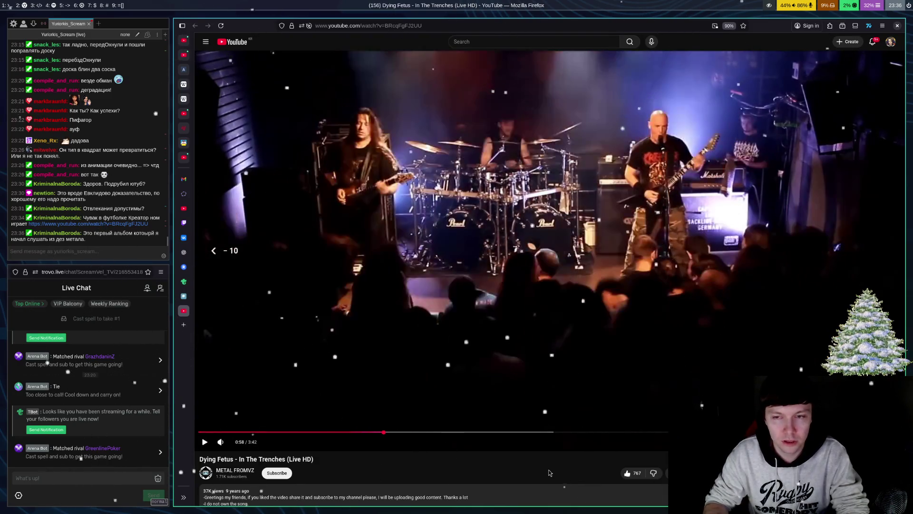
{"action": "key", "text": "space"}
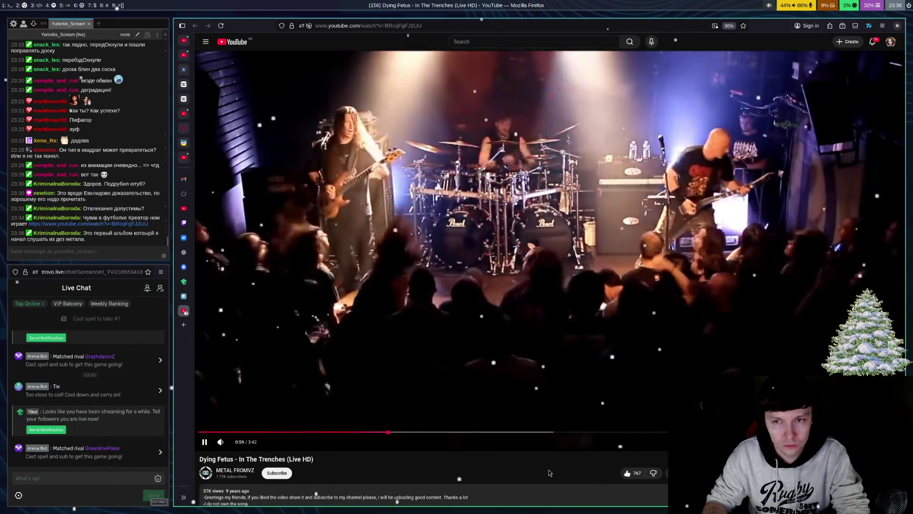
{"action": "key", "text": "space"}
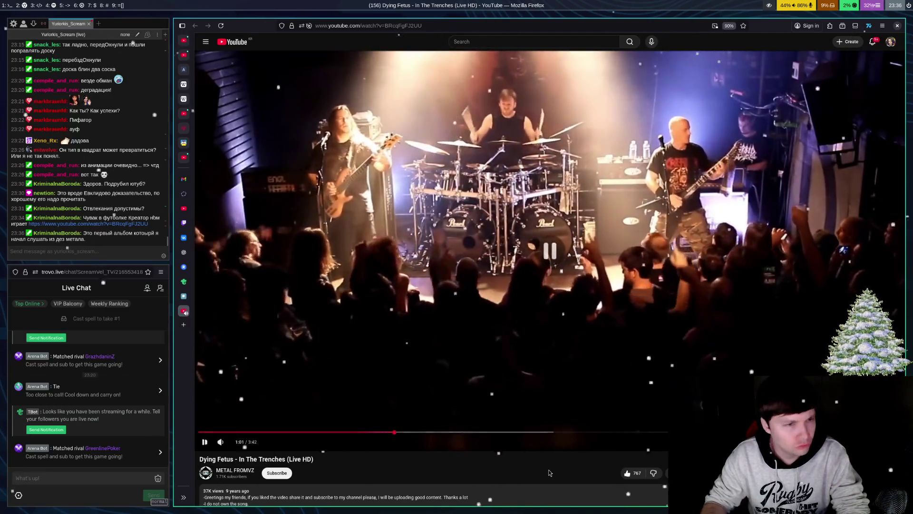
{"action": "key", "text": "space"}
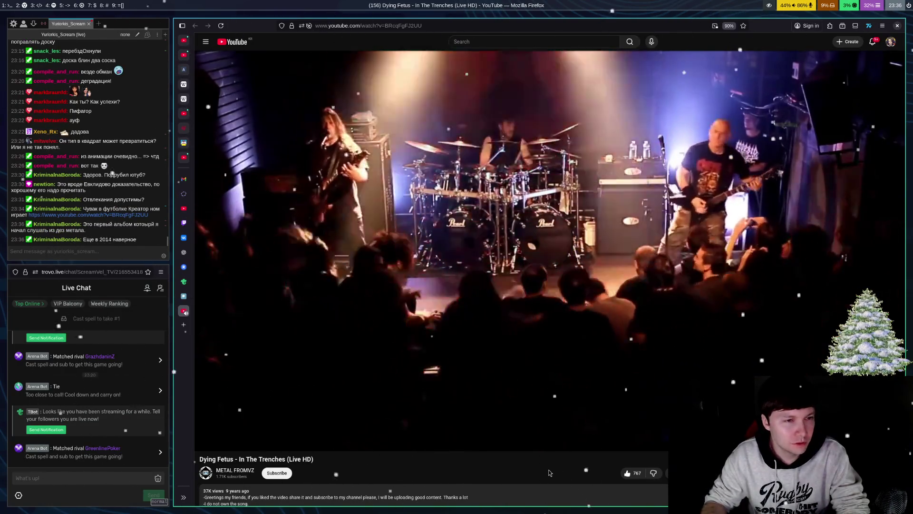
{"action": "key", "text": "space"}
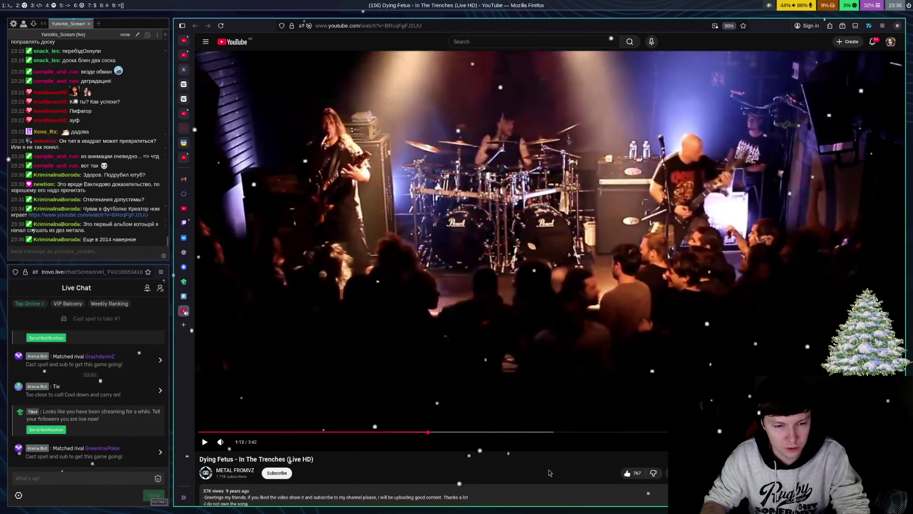
Step: Resume and restart the concert video, then skip to its end at 3:42 to show suggestions
{"action": "key", "text": "space"}
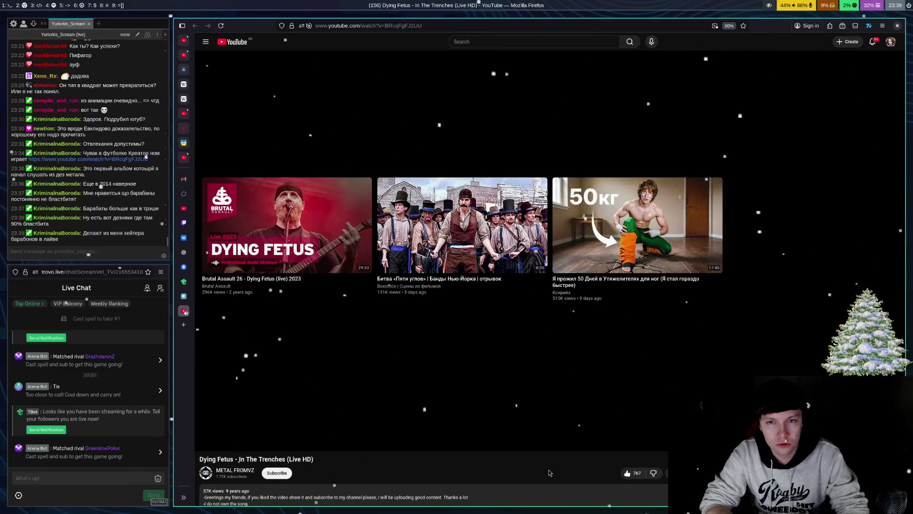
{"action": "key", "text": "space"}
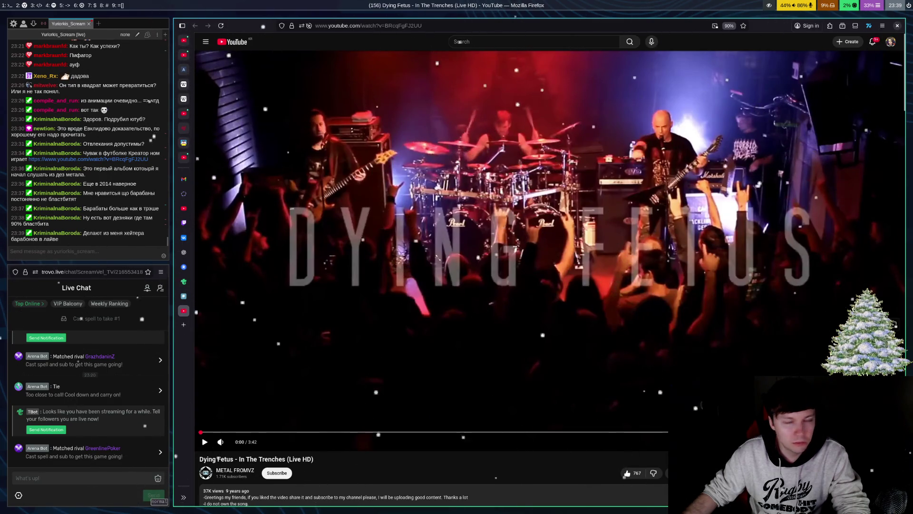
{"action": "key", "text": "space"}
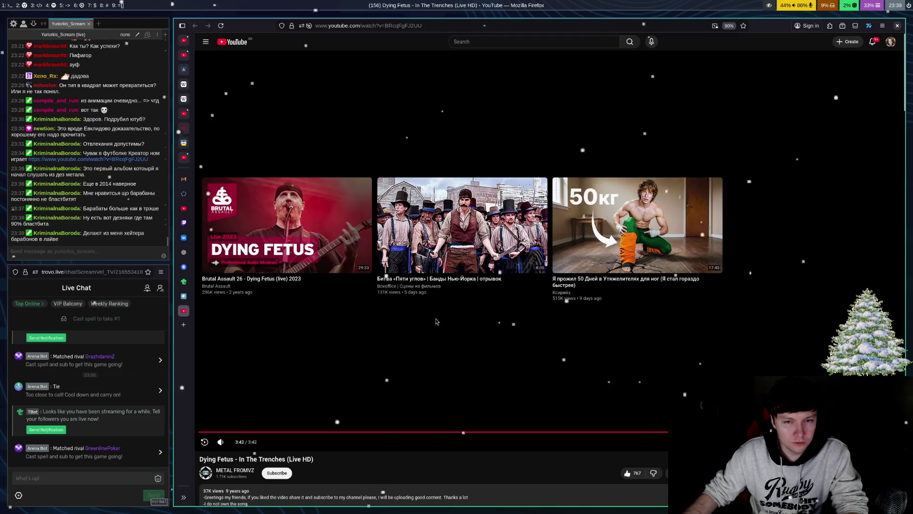
Step: Open the suggested 'Битва «Пяти углов» | Банды Нью-Йорка' clip, toggling pause/play and leaving it playing
{"action": "left_click", "coordinate": [392, 242]}
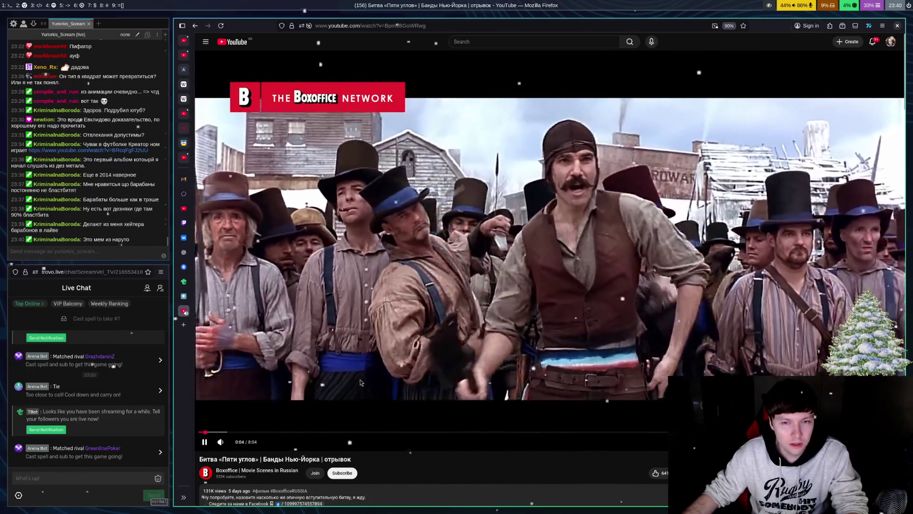
{"action": "left_click", "coordinate": [254, 387]}
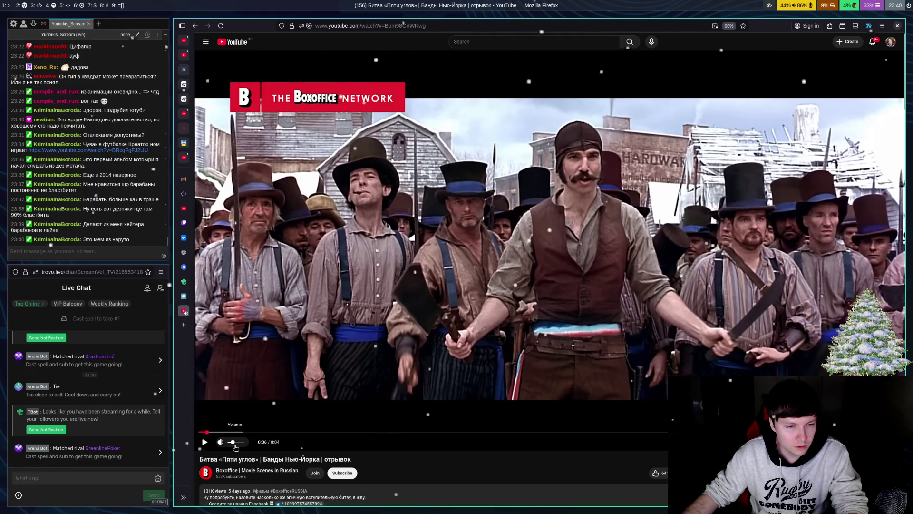
{"action": "left_click", "coordinate": [303, 373]}
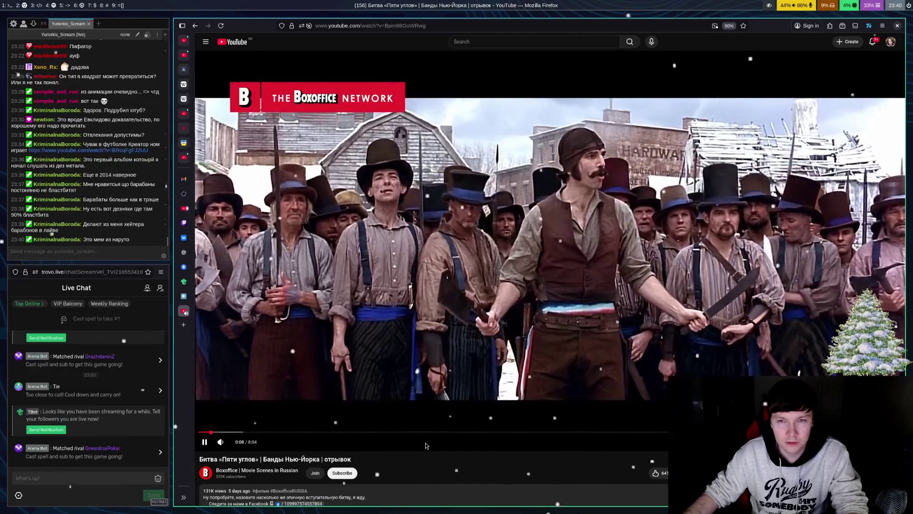
{"action": "key", "text": "space"}
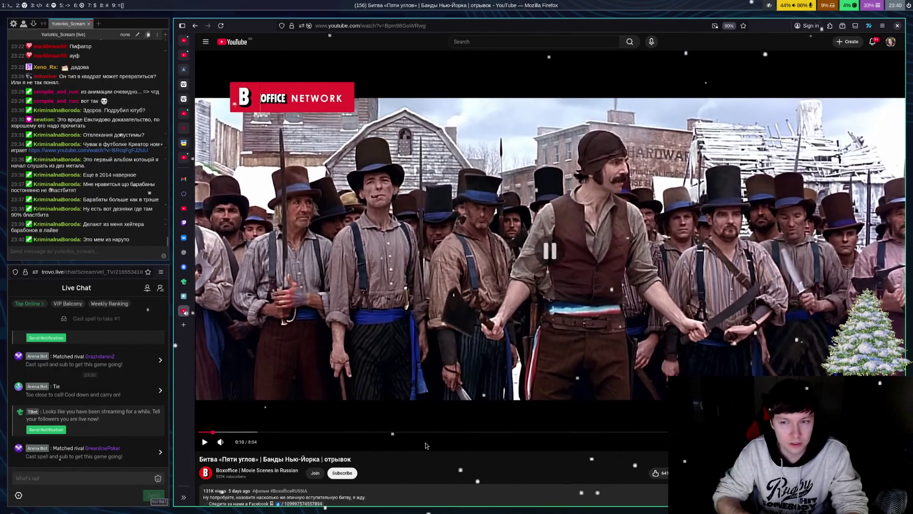
{"action": "key", "text": "space"}
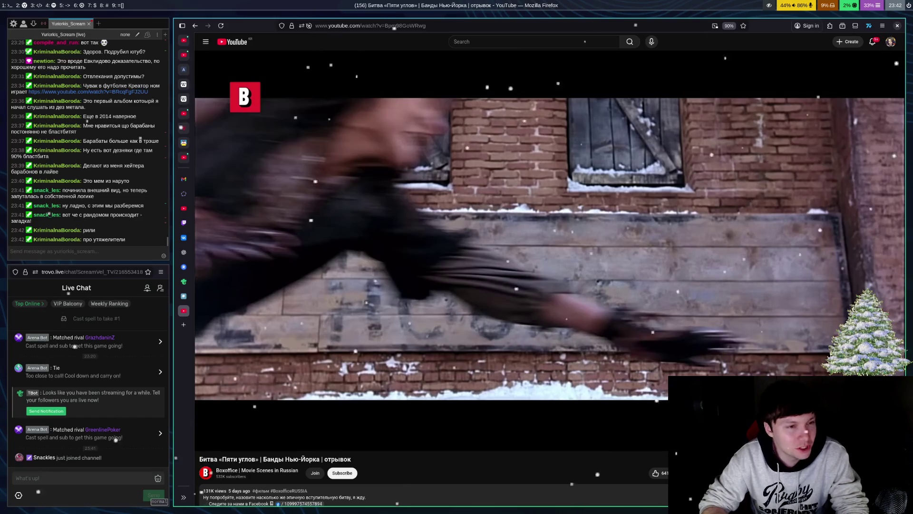
Step: Resume the Five Points battle clip, briefly pausing at 2:00, and stop it around 6:32
{"action": "left_click", "coordinate": [425, 442]}
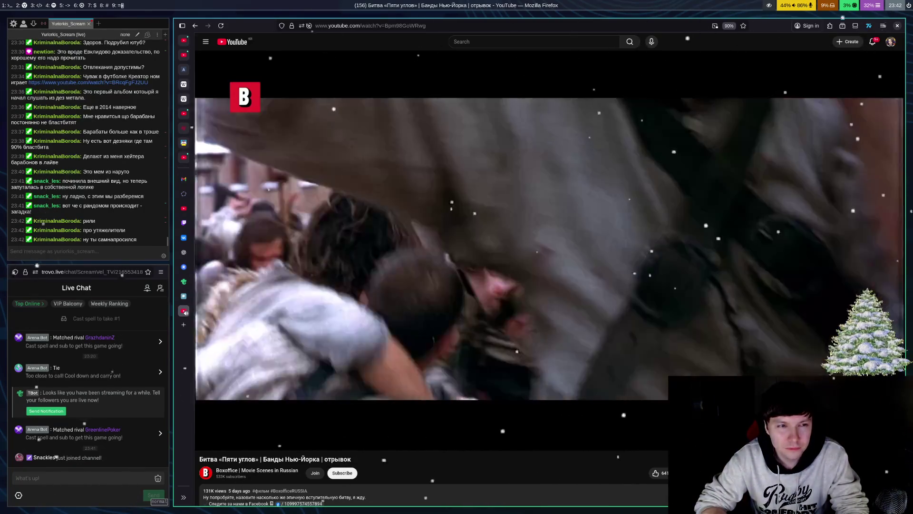
{"action": "key", "text": "space"}
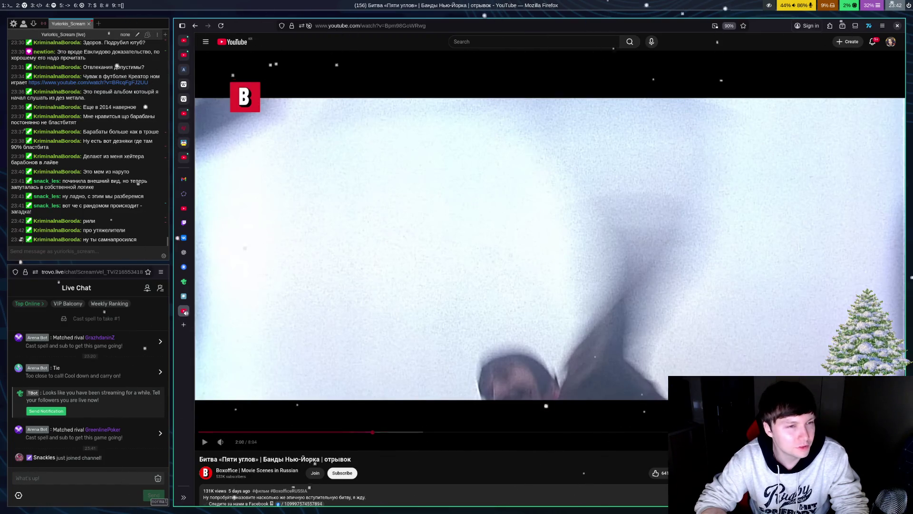
{"action": "key", "text": "space"}
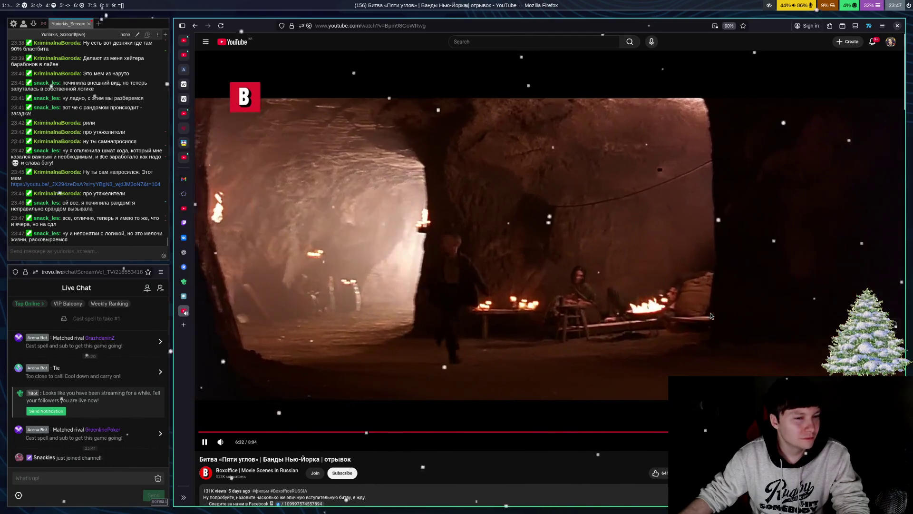
{"action": "left_click", "coordinate": [613, 306]}
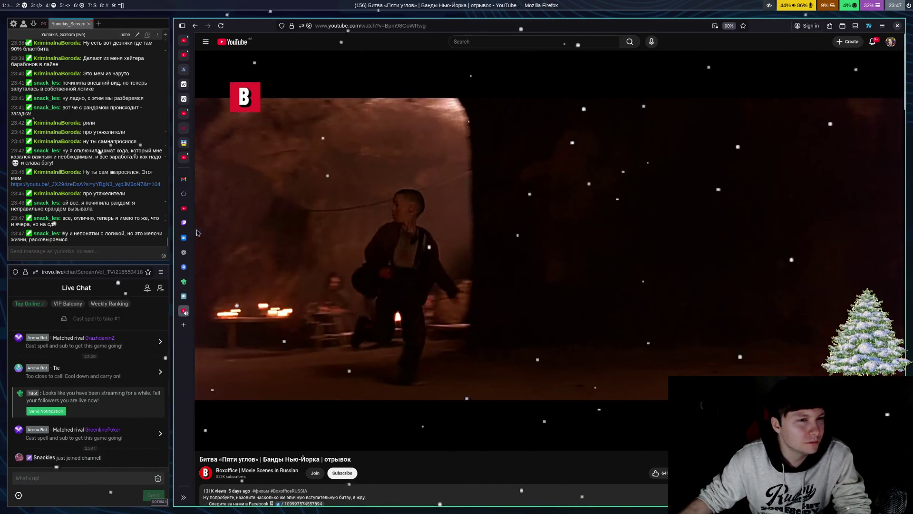
Step: Watch the Gaara vs Rock Lee video shared in chat, then pause and close it
{"action": "left_click", "coordinate": [114, 185]}
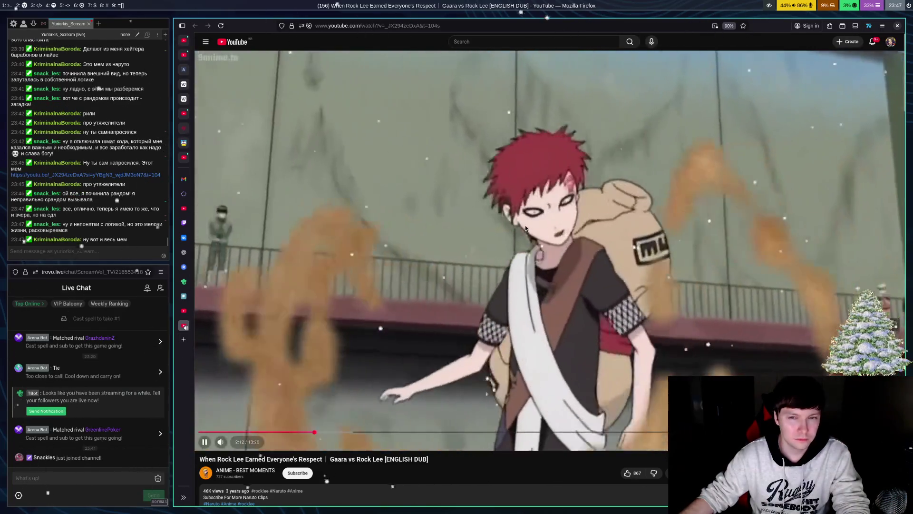
{"action": "left_click", "coordinate": [525, 224]}
{"action": "key", "text": "ctrl+w"}
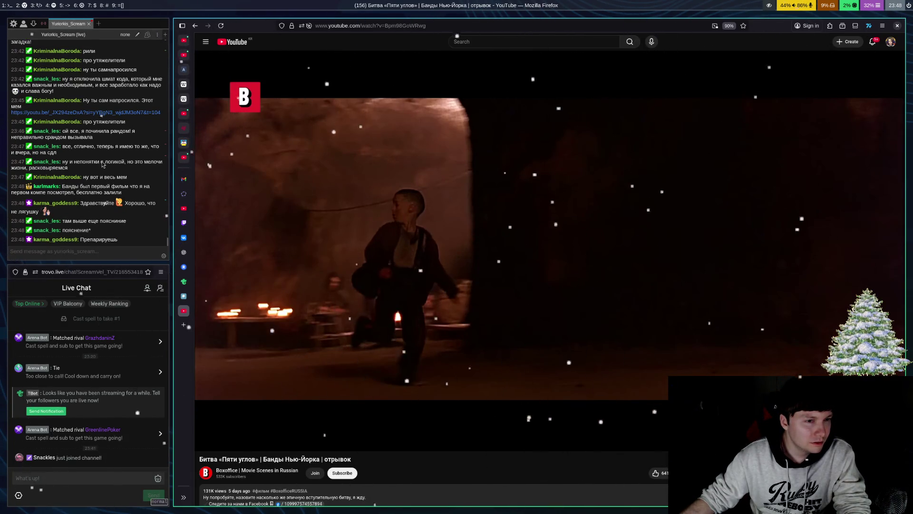
Step: Make the Chatterino chat window the active window beside the YouTube tab
{"action": "left_click", "coordinate": [102, 164]}
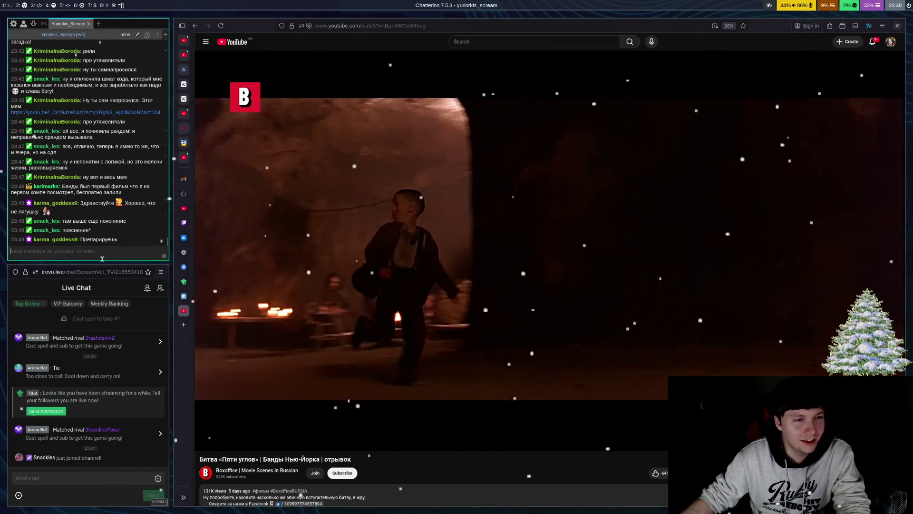